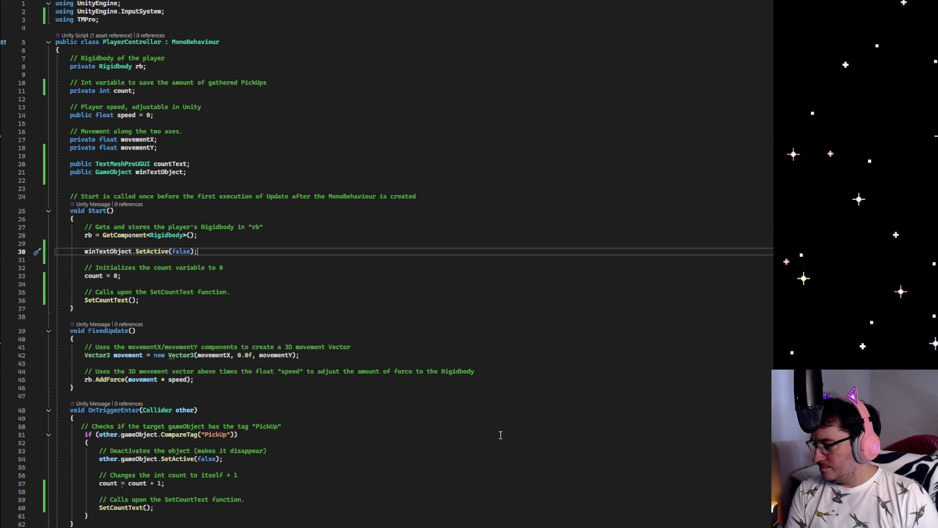
Step: Add if (count >= 11) { winTextObject.SetActive(true); } after the count text line
{"action": "scroll", "coordinate": [497, 433], "scroll_direction": "down", "scroll_amount": 9}
{"action": "left_click", "coordinate": [259, 447]}
{"action": "key", "text": "Return"}
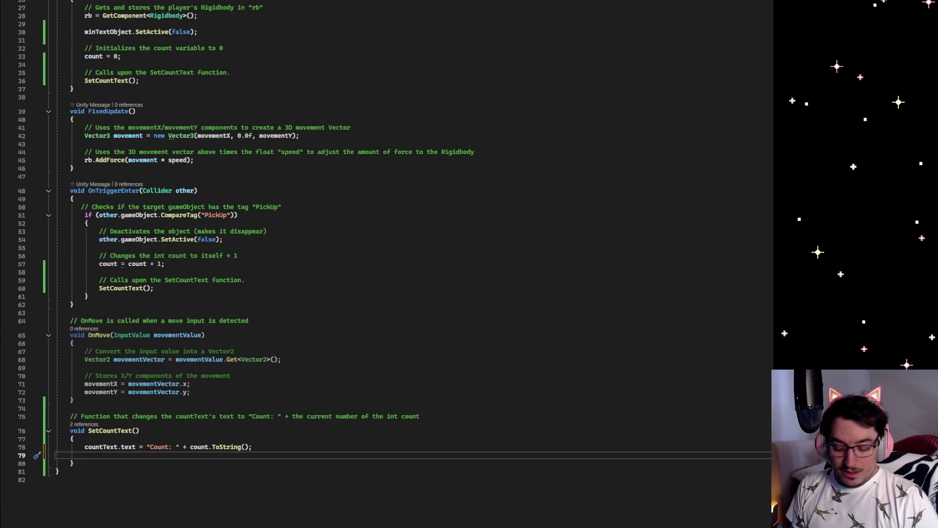
{"action": "type", "text": "if("}
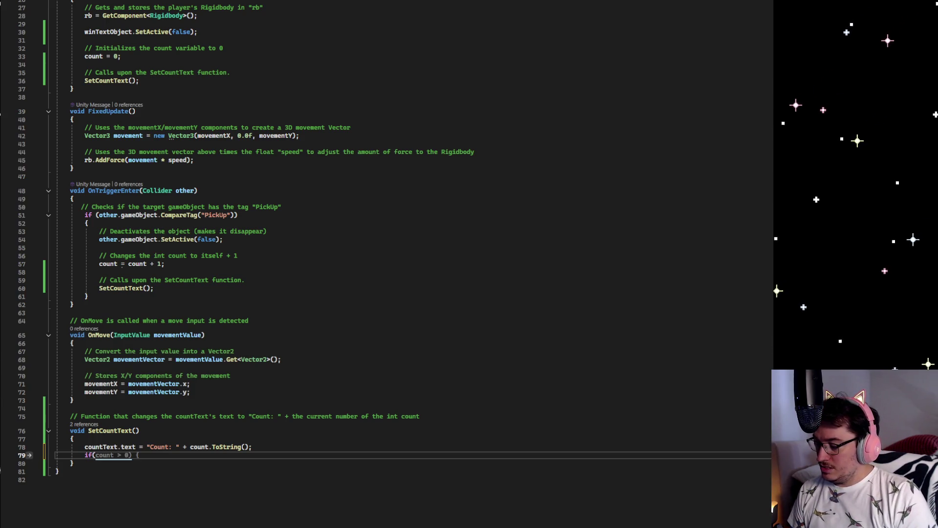
{"action": "type", "text": "count >"}
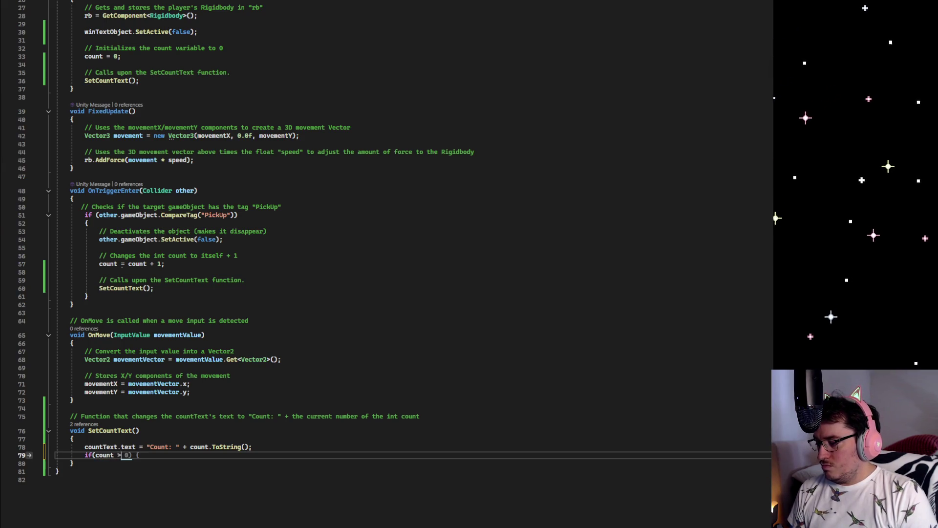
{"action": "key", "text": "BackSpace"}
{"action": "type", "text": "= "}
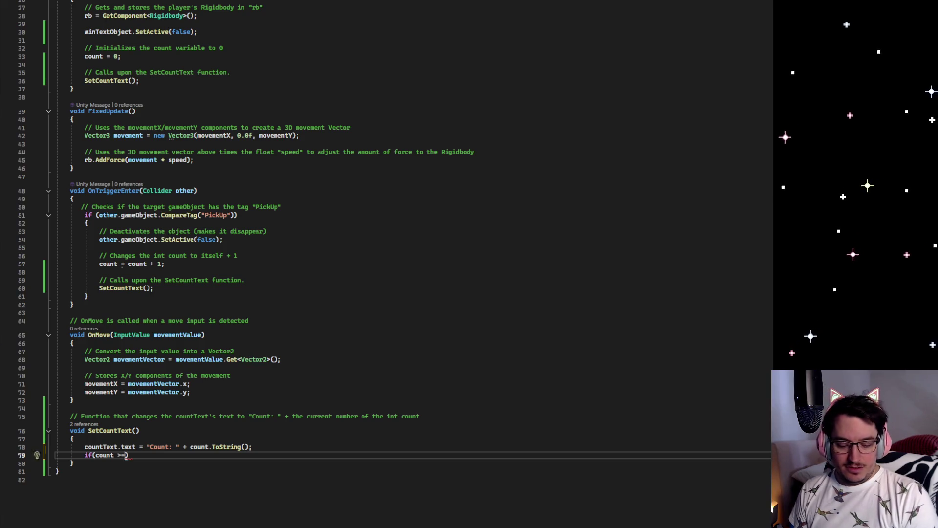
{"action": "type", "text": "11)"}
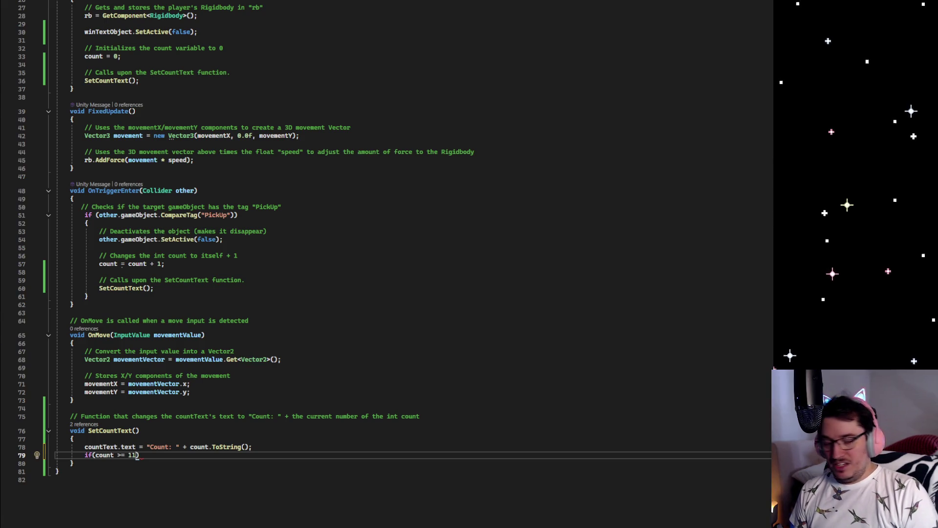
{"action": "key", "text": "Return"}
{"action": "type", "text": "{"}
{"action": "key", "text": "Return"}
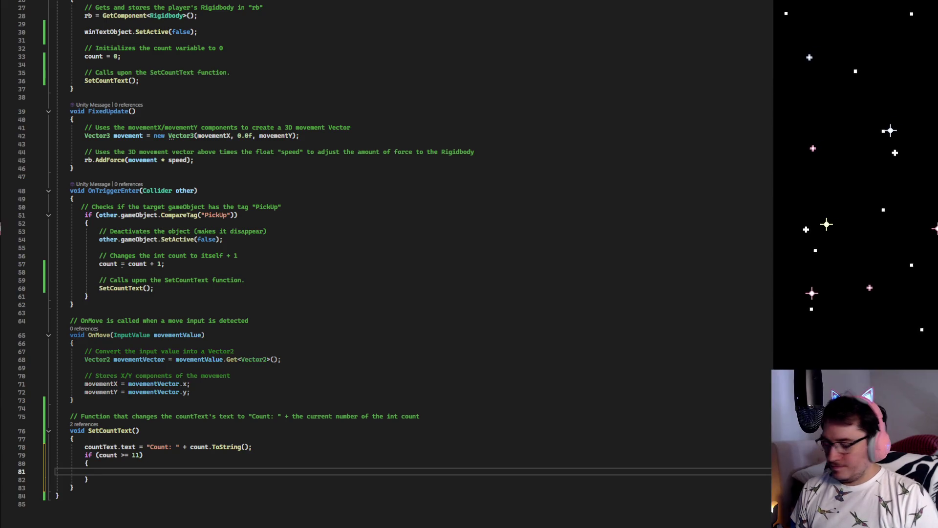
{"action": "type", "text": "wi"}
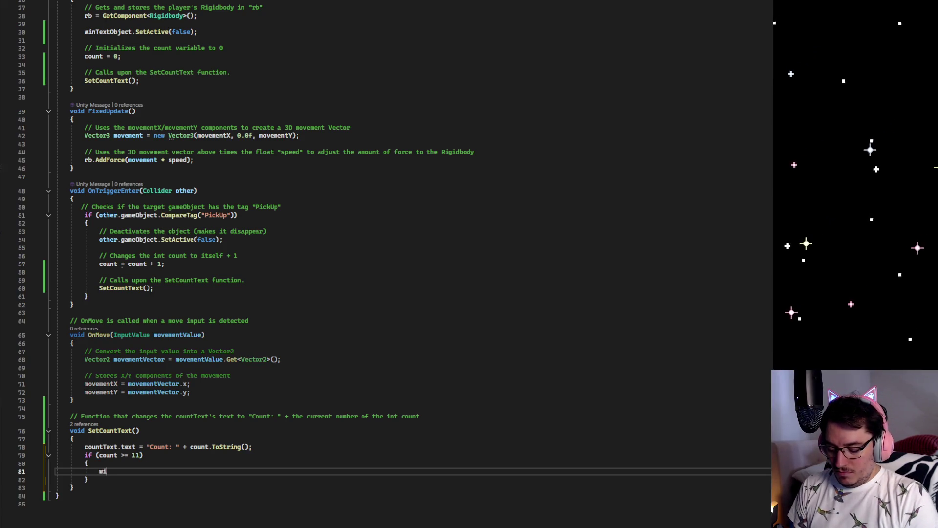
{"action": "type", "text": "nTectObject"}
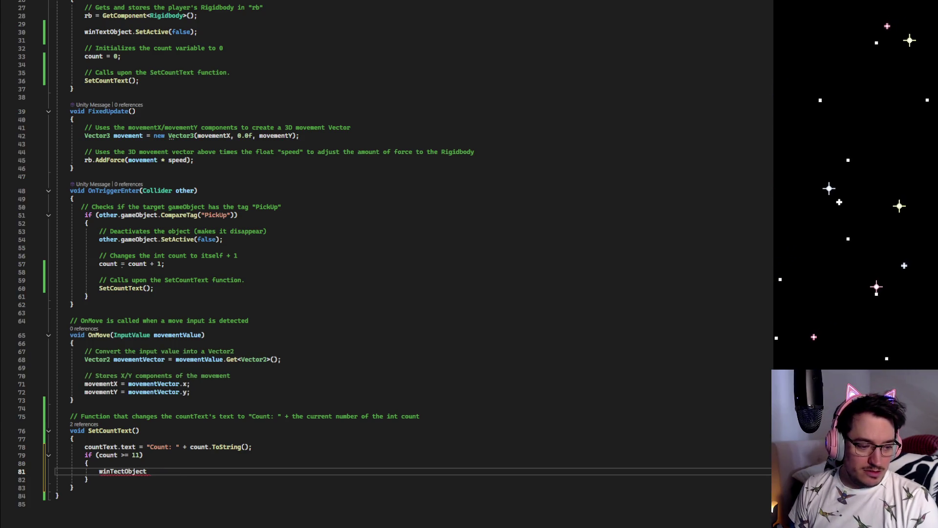
{"action": "type", "text": ".SetActive"}
{"action": "key", "text": "Tab"}
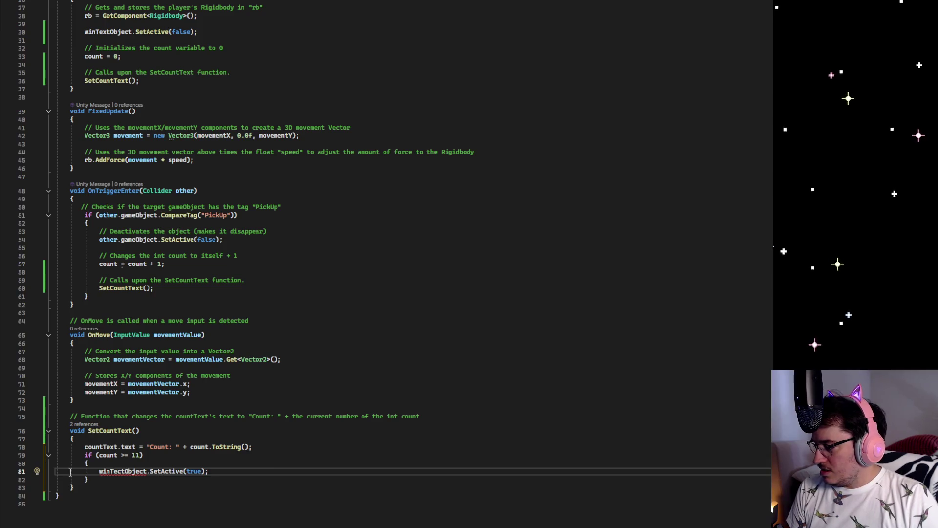
Step: Correct the misspelled winTectObject to winTextObject
{"action": "double_click", "coordinate": [122, 471]}
{"action": "type", "text": "winTex"}
{"action": "key", "text": "Tab"}
{"action": "left_click", "coordinate": [251, 470]}
Step: Save the script and select Player to inspect its components
{"action": "key", "text": "ctrl+s"}
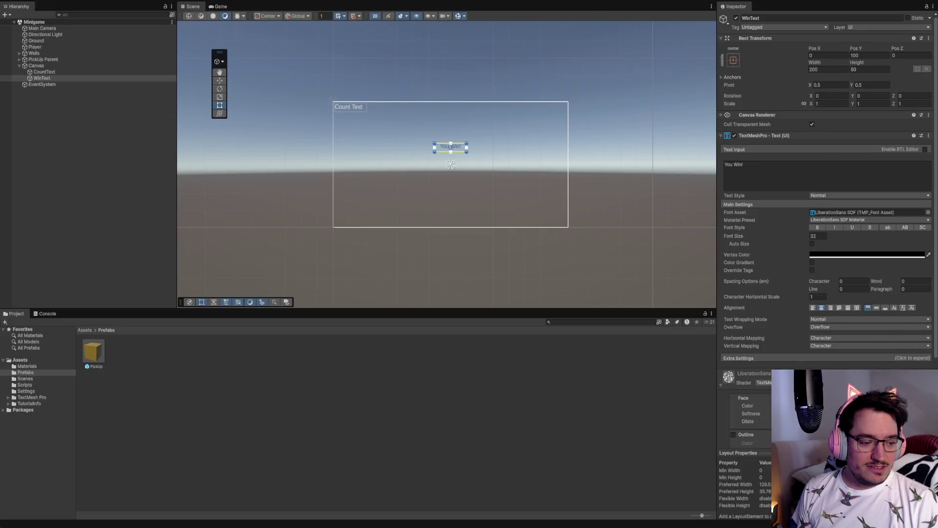
{"action": "left_click", "coordinate": [35, 47]}
{"action": "left_click", "coordinate": [605, 418]}
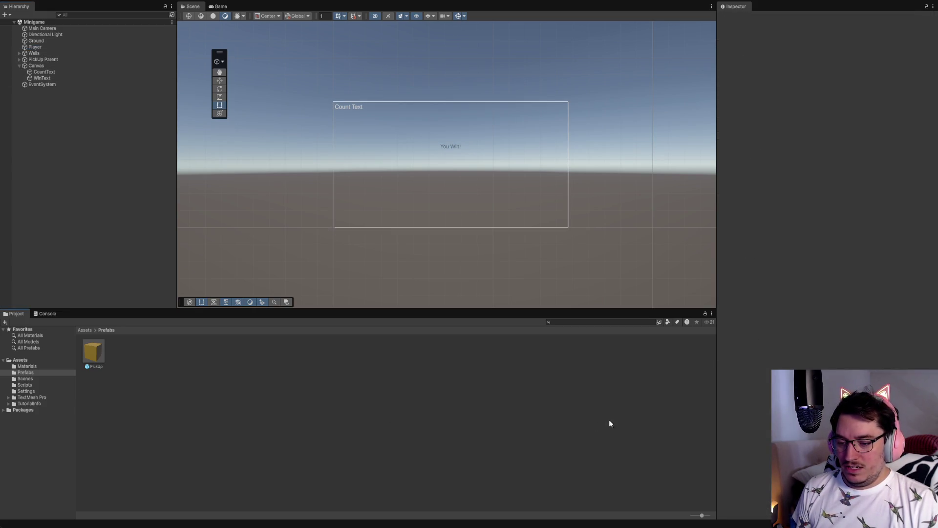
{"action": "left_click", "coordinate": [32, 47]}
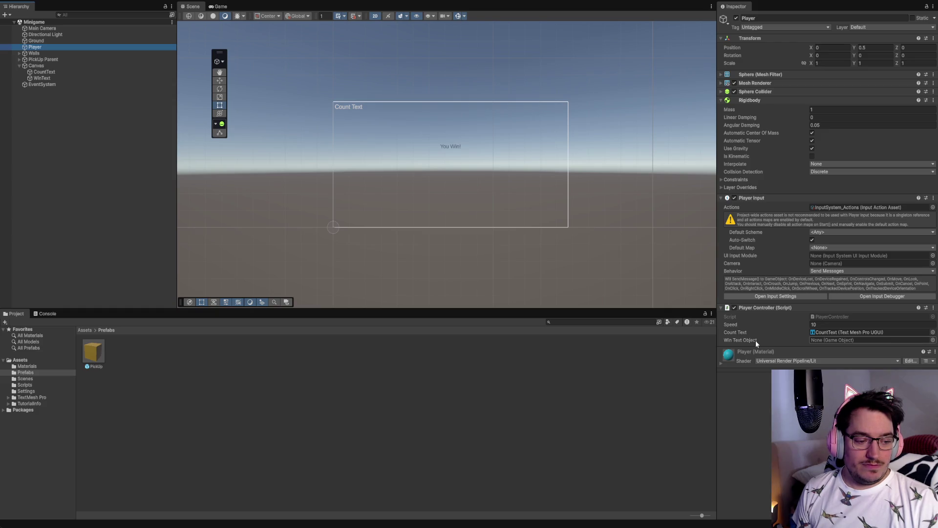
Step: Drag WinText into the Player Controller's Win Text Object field
{"action": "left_click", "coordinate": [39, 80]}
{"action": "left_click_drag", "start_coordinate": [39, 81], "coordinate": [730, 332]}
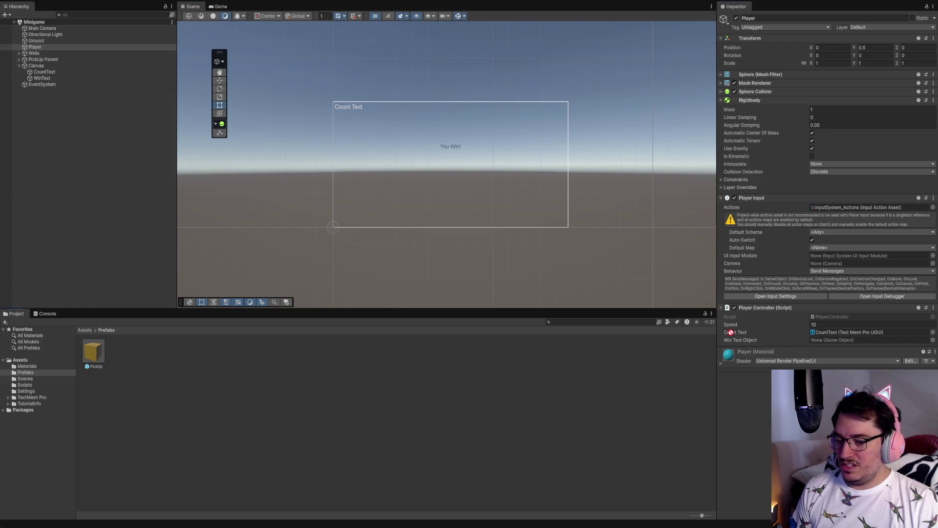
{"action": "left_click_drag", "start_coordinate": [821, 350], "coordinate": [828, 346]}
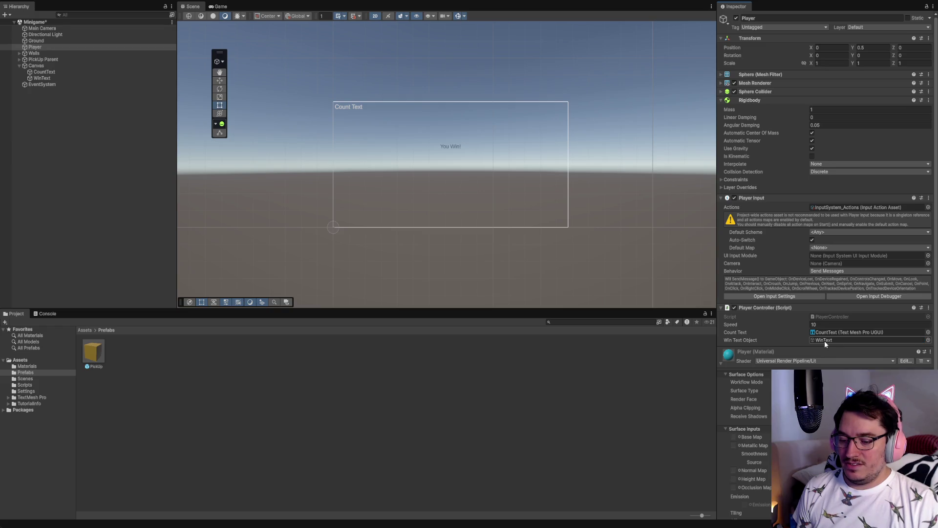
{"action": "left_click", "coordinate": [721, 363]}
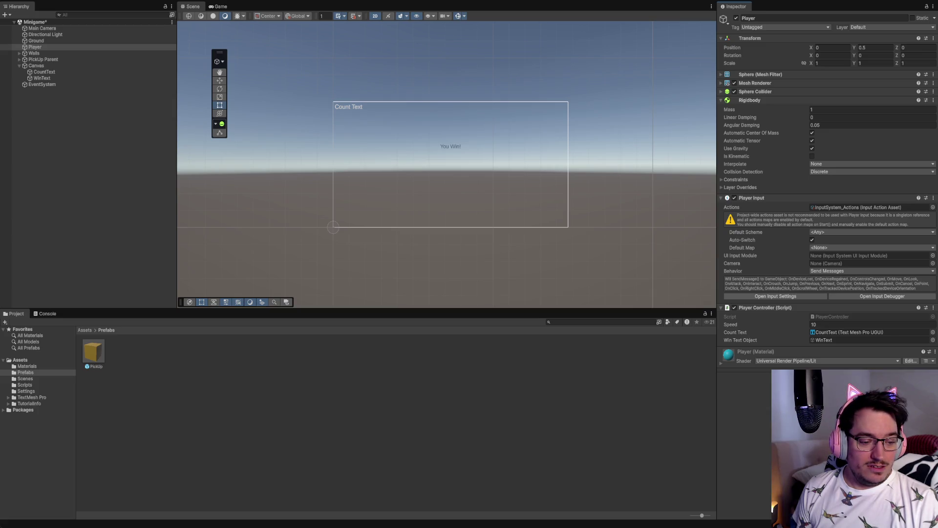
{"action": "left_click", "coordinate": [513, 390]}
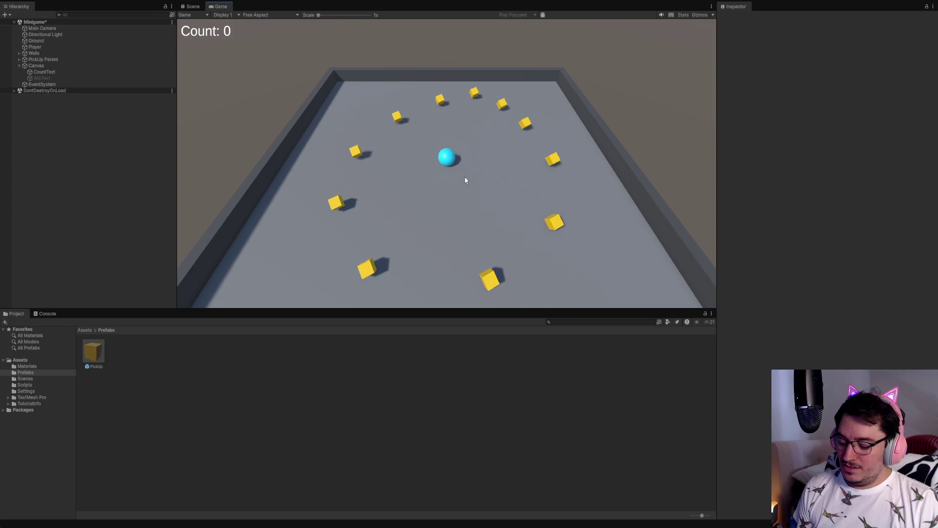
Step: Roll the ball with the arrow keys to collect every pickup, then stop Play mode
{"action": "key", "text": "Left"}
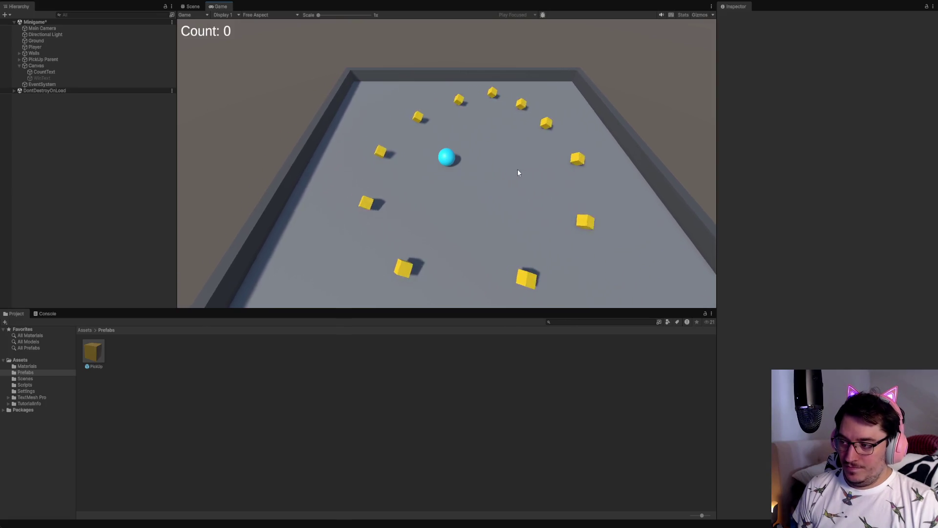
{"action": "key", "text": "Left"}
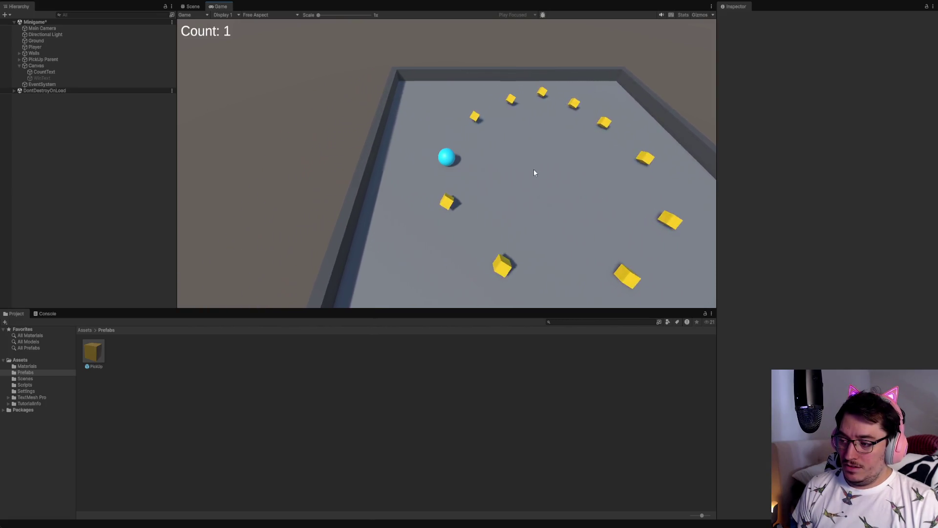
{"action": "key", "text": "Down"}
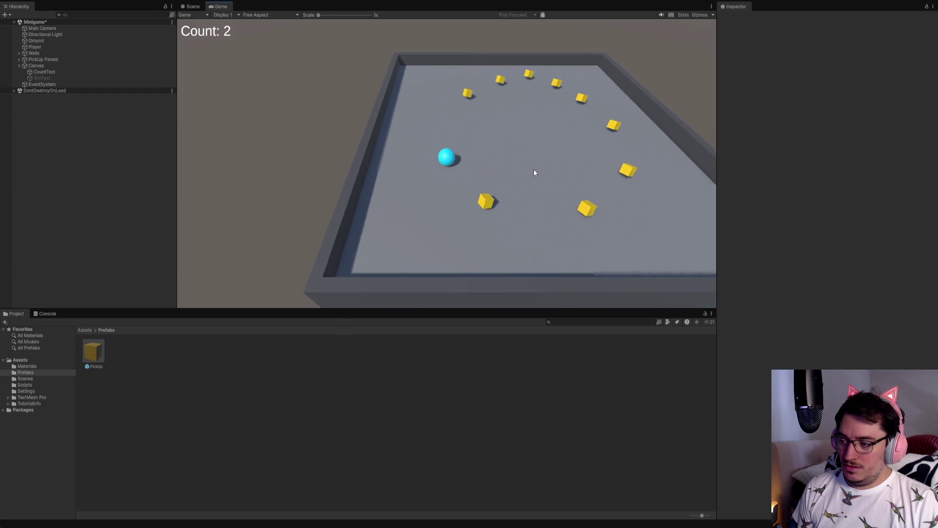
{"action": "key", "text": "Right"}
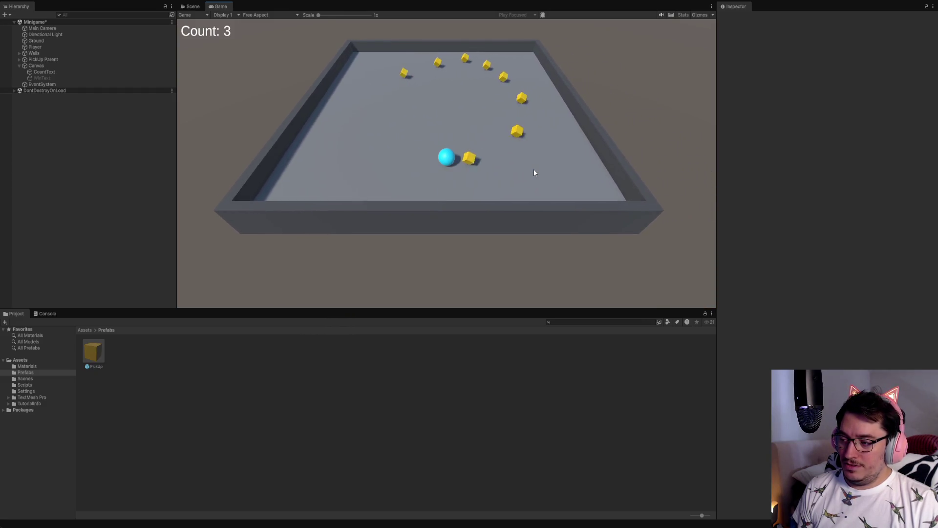
{"action": "key", "text": "Up"}
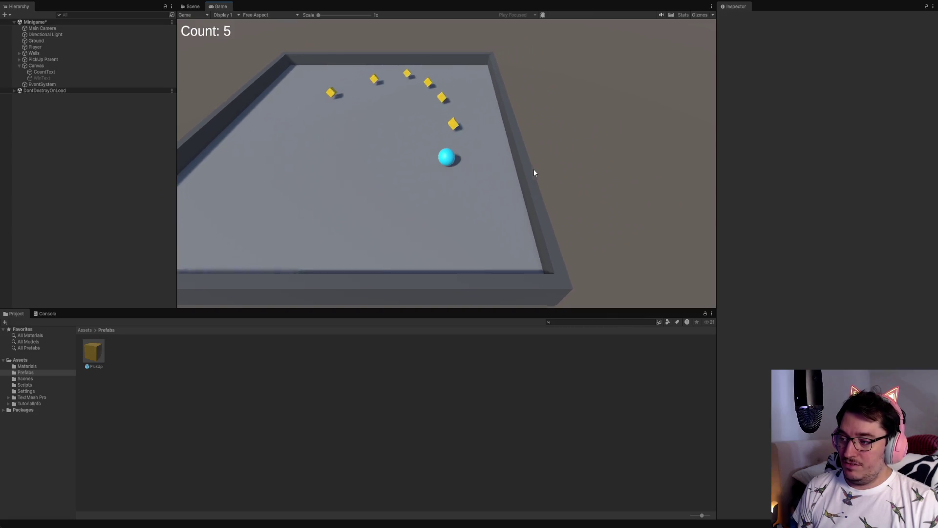
{"action": "key", "text": "Up"}
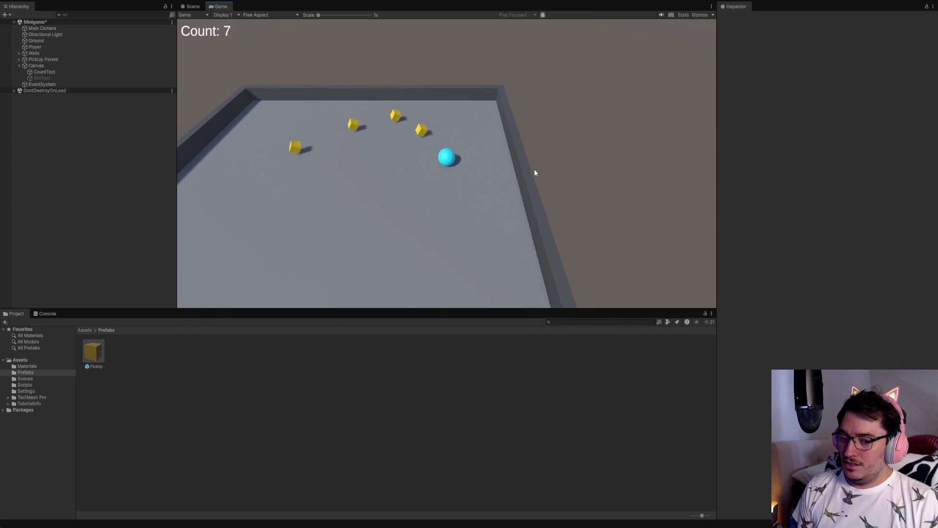
{"action": "key", "text": "Left"}
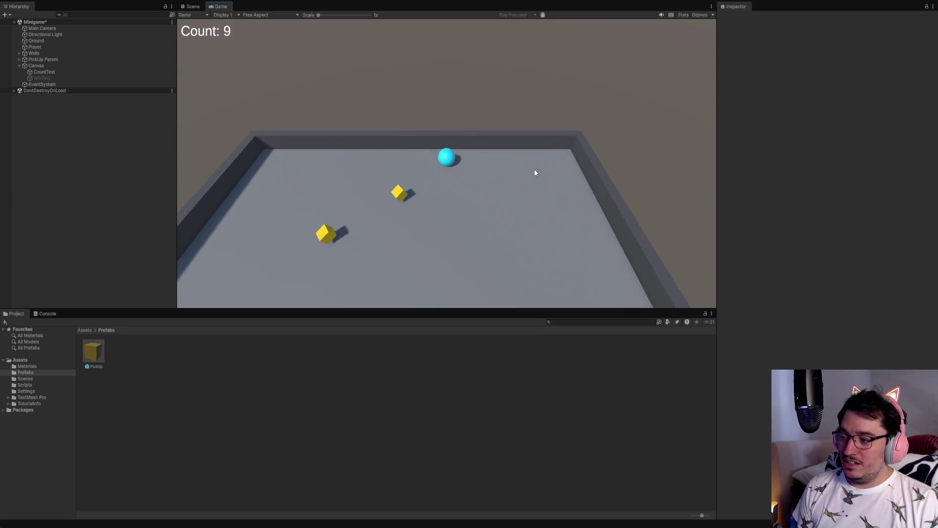
{"action": "key", "text": "Down"}
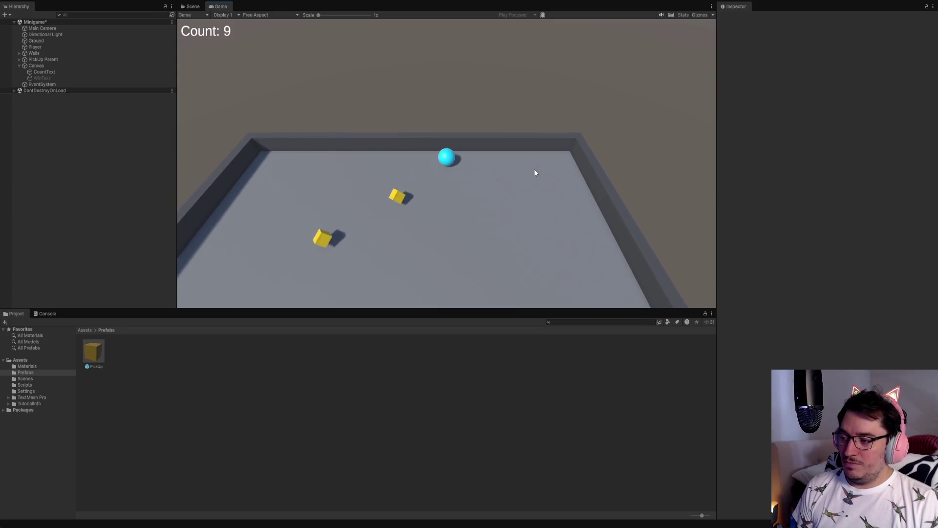
{"action": "key", "text": "Left"}
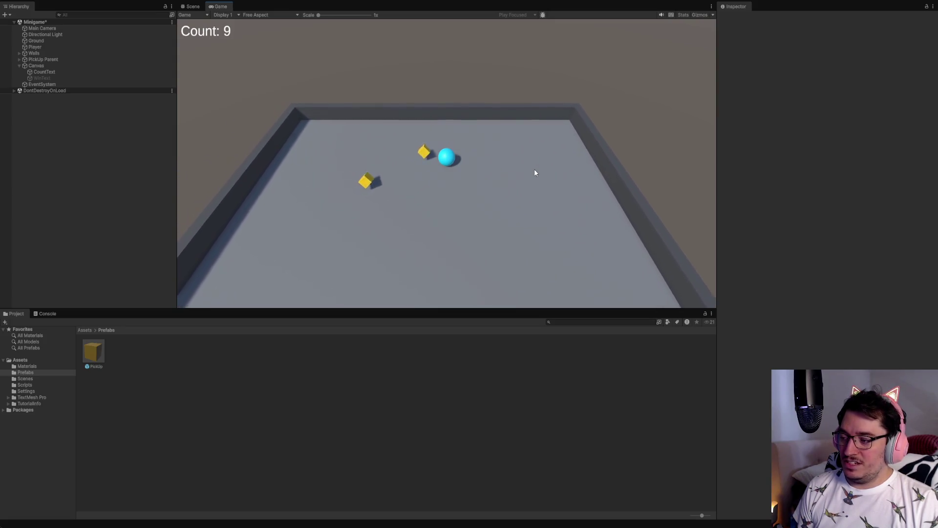
{"action": "key", "text": "Down"}
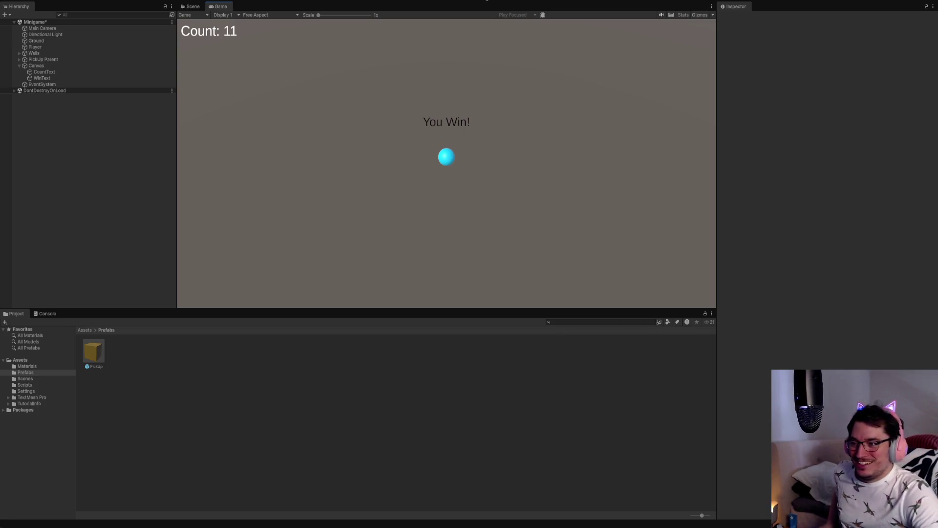
{"action": "left_click", "coordinate": [491, 2]}
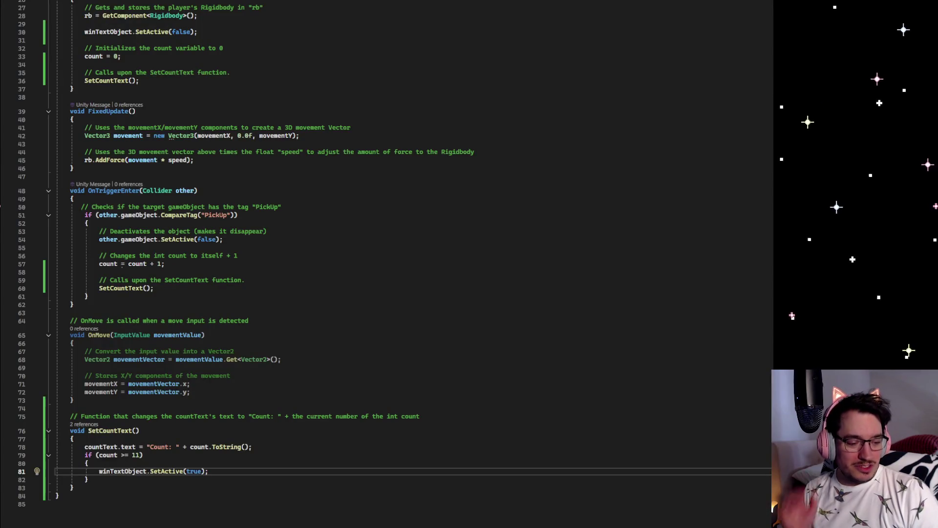
Step: Scroll PlayerController.cs to SetCountText and insert a blank line after the count text line
{"action": "scroll", "coordinate": [391, 264], "scroll_direction": "up", "scroll_amount": 9}
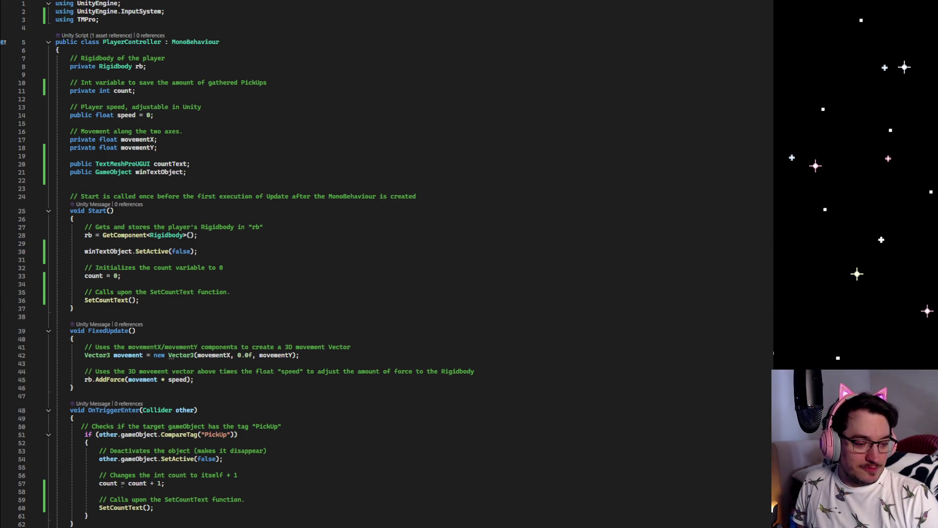
{"action": "scroll", "coordinate": [391, 264], "scroll_direction": "down", "scroll_amount": 20}
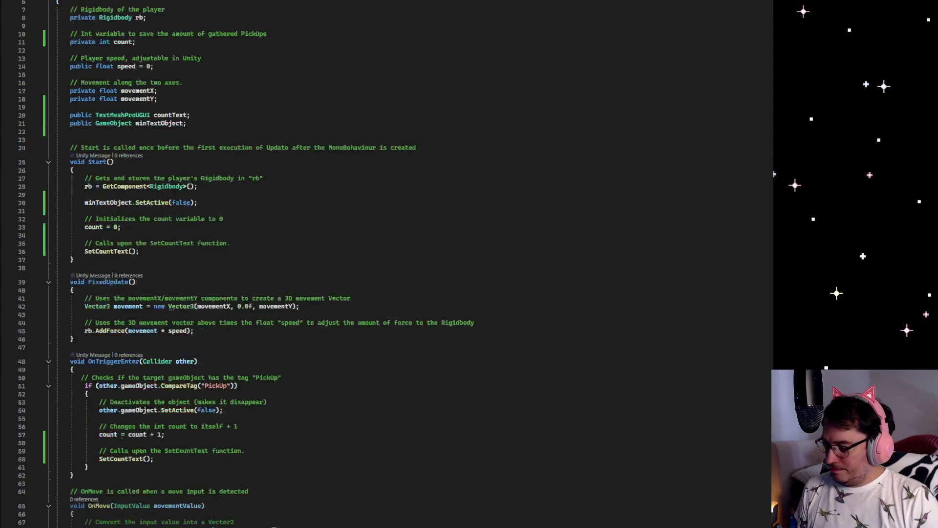
{"action": "scroll", "coordinate": [391, 264], "scroll_direction": "up", "scroll_amount": 5}
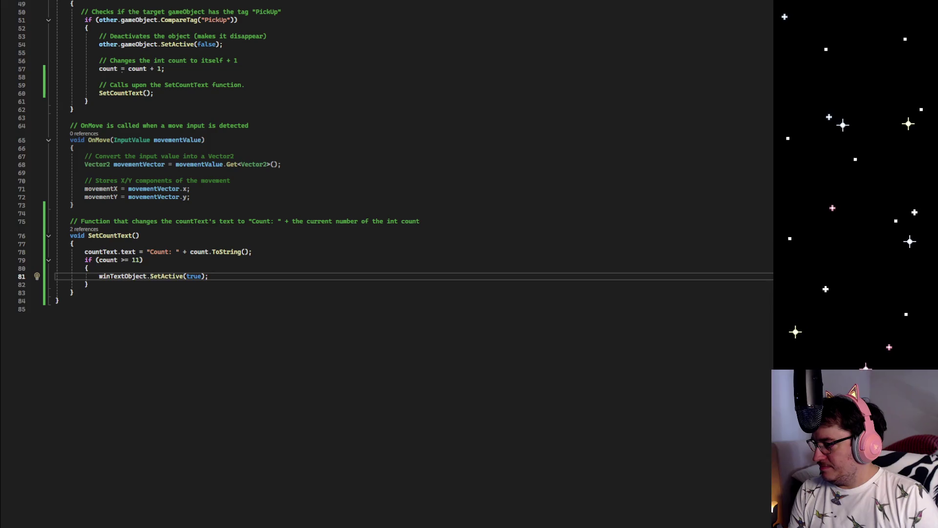
{"action": "left_click", "coordinate": [228, 252]}
{"action": "key", "text": "Return"}
{"action": "key", "text": "Return"}
{"action": "key", "text": "Return"}
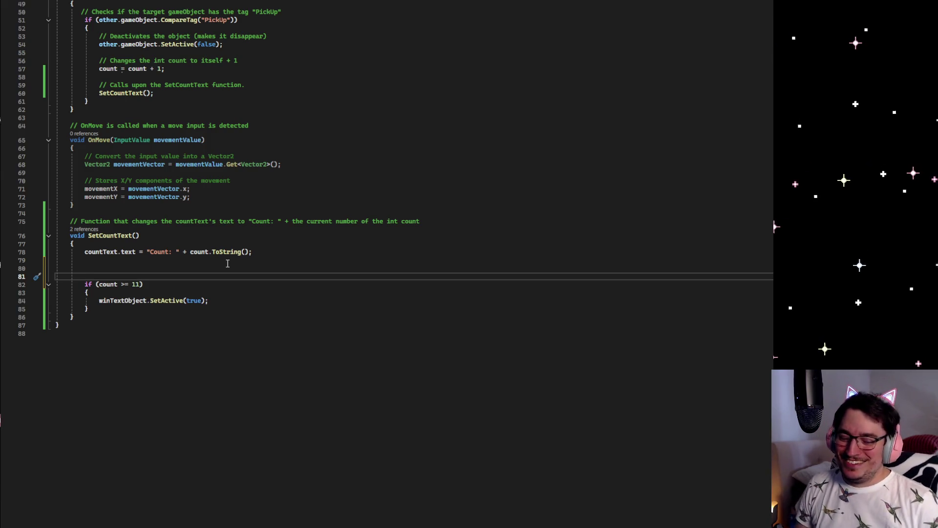
Step: Type '// If the int count are more or equal to 11' above the win check
{"action": "type", "text": "/7"}
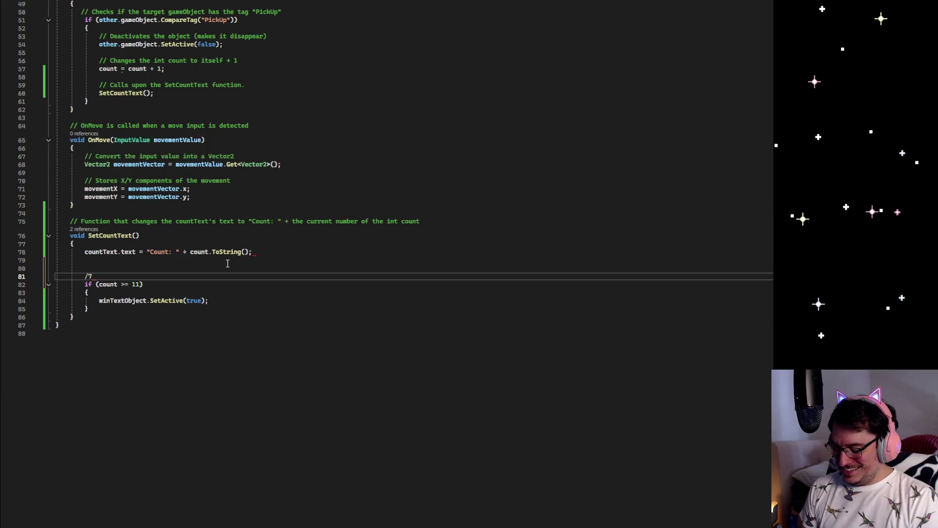
{"action": "key", "text": "BackSpace"}
{"action": "type", "text": "/"}
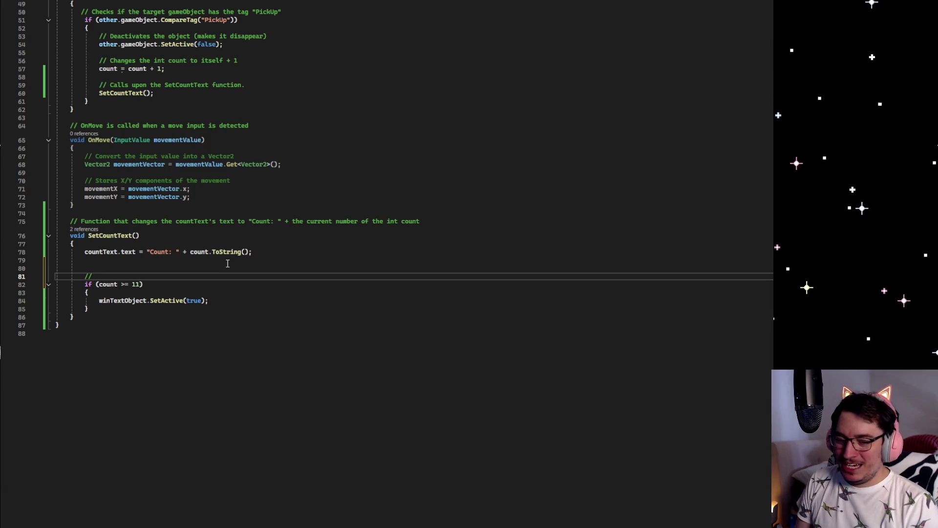
{"action": "type", "text": " If the"}
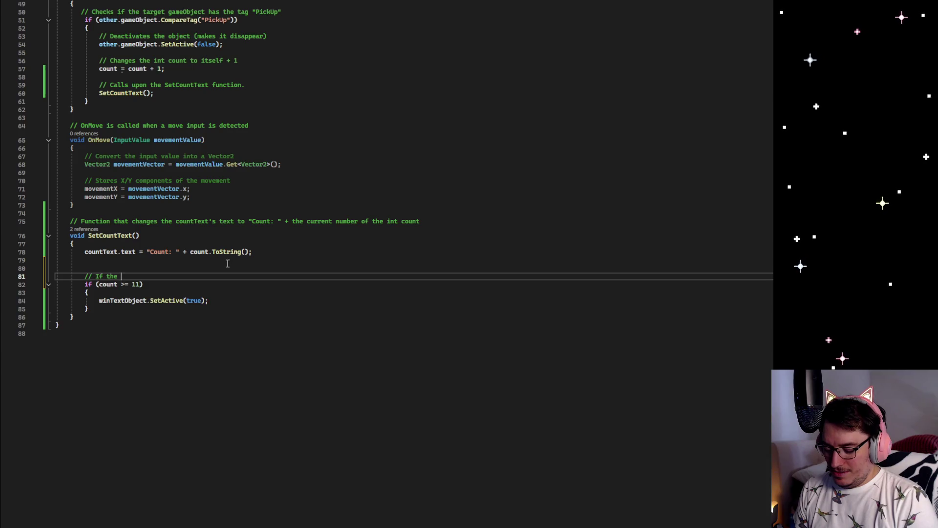
{"action": "type", "text": " int count are mor"}
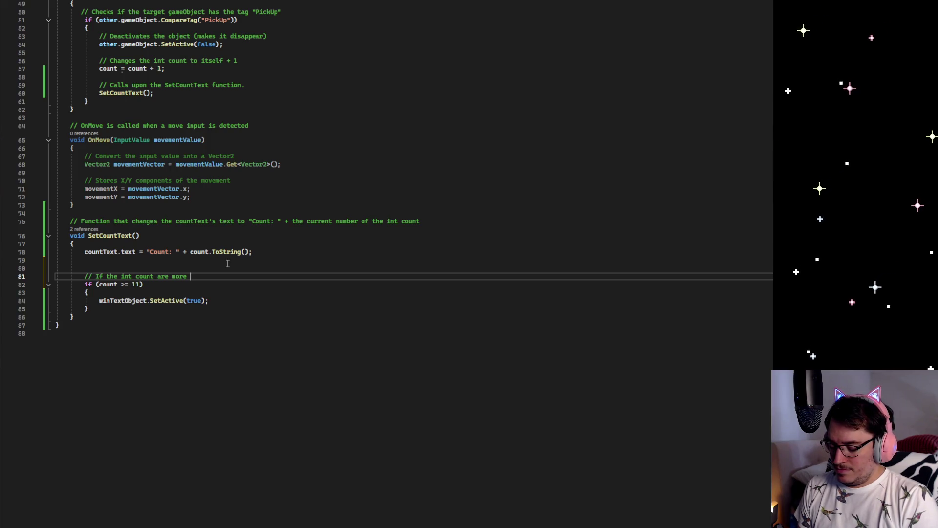
{"action": "type", "text": "eqequal to 1"}
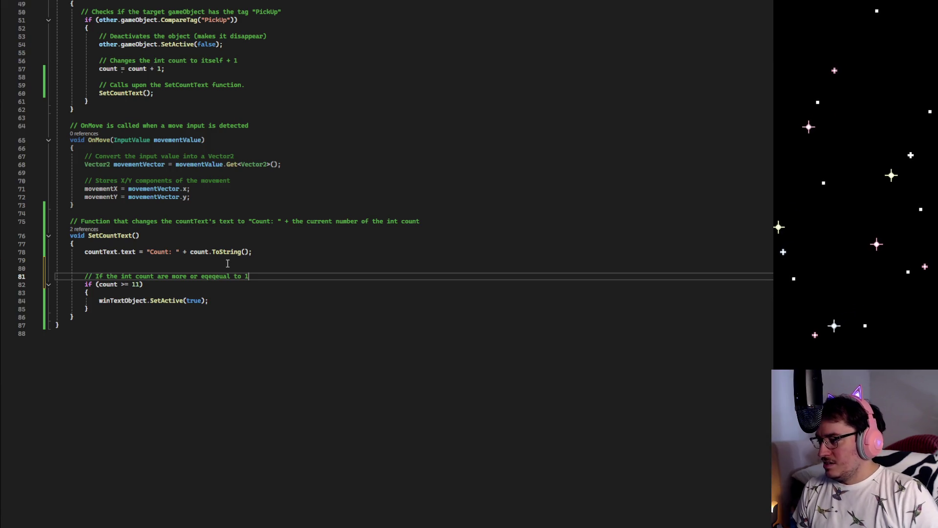
{"action": "mouse_move", "coordinate": [268, 275]}
{"action": "left_mouse_down"}
{"action": "mouse_move", "coordinate": [69, 276]}
{"action": "mouse_move", "coordinate": [201, 277]}
{"action": "left_mouse_up"}
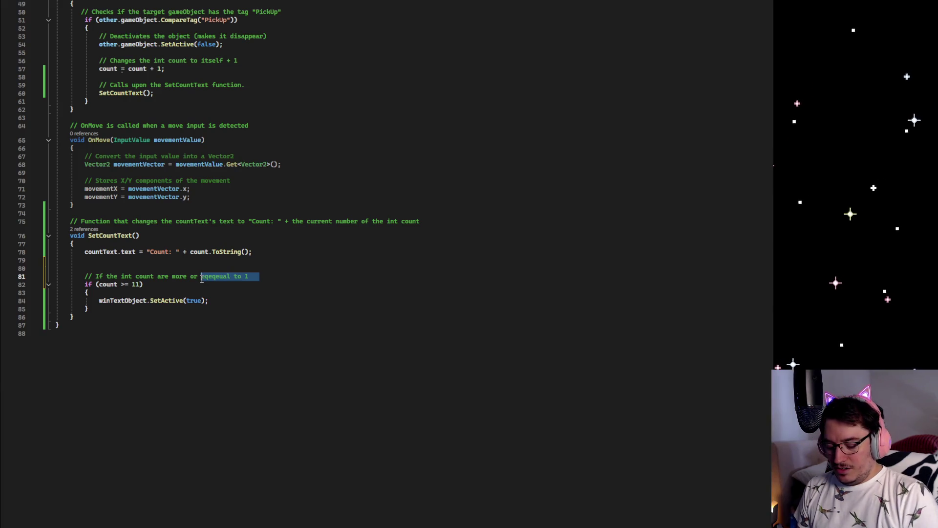
{"action": "key", "text": "BackSpace"}
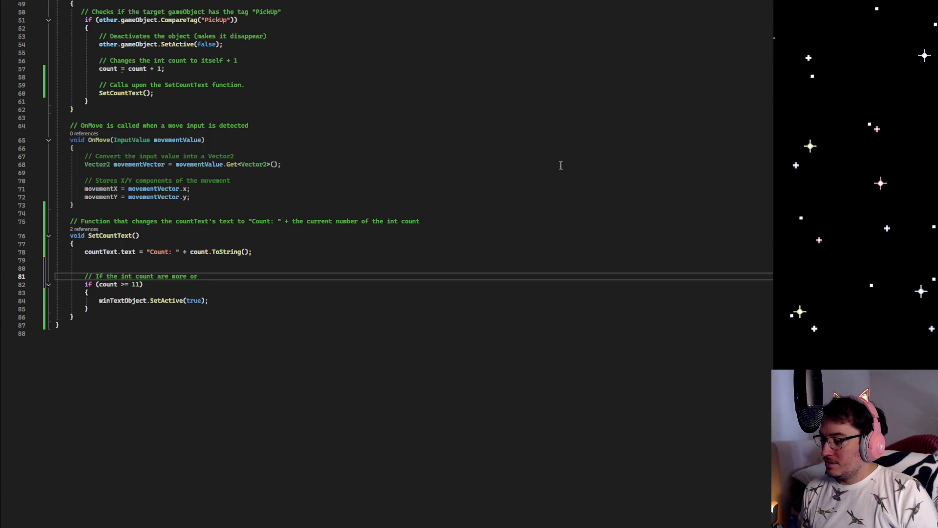
{"action": "type", "text": " equa"}
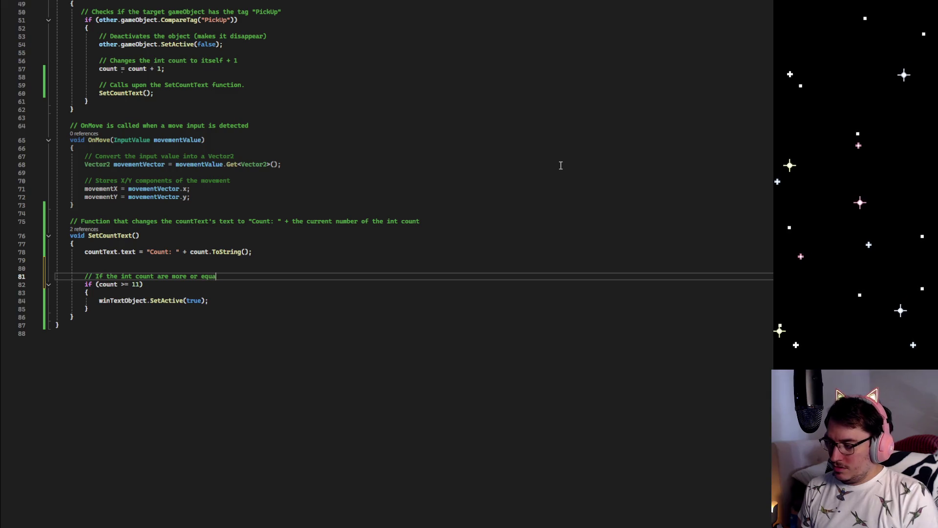
{"action": "type", "text": "l to 11"}
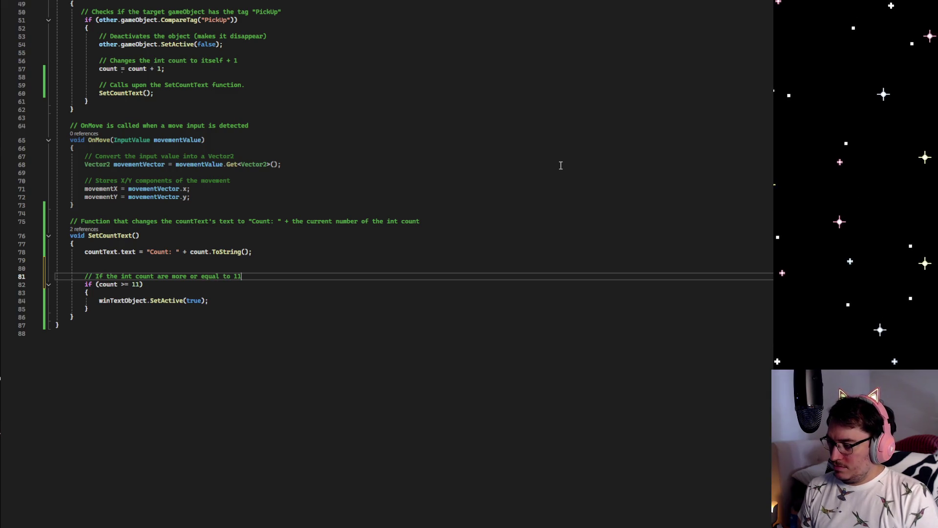
{"action": "left_click", "coordinate": [98, 300]}
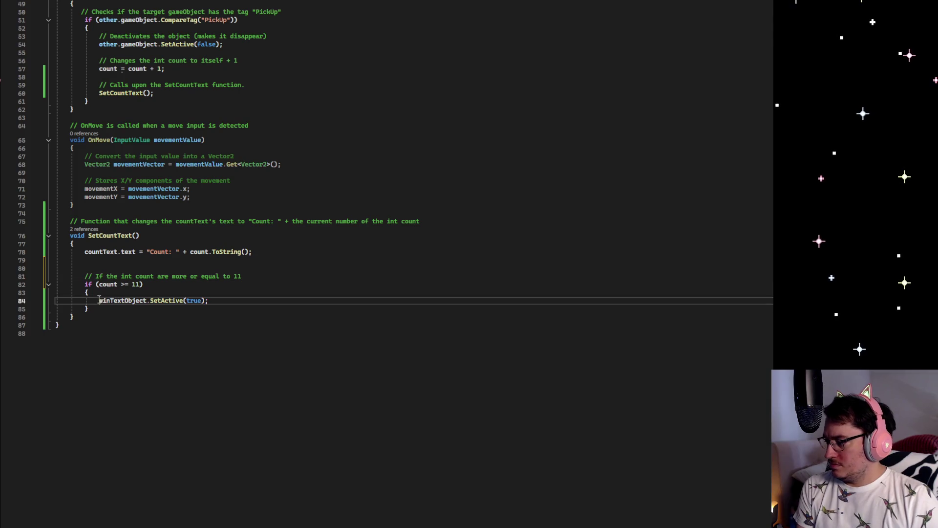
Step: Add an 'Activates the win text' comment line above the win text activation
{"action": "key", "text": "Return"}
{"action": "key", "text": "Up"}
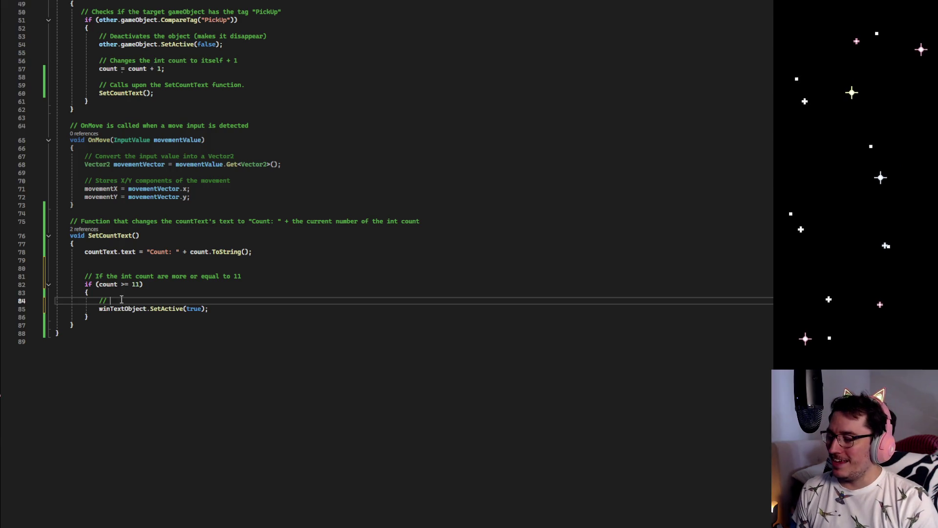
{"action": "type", "text": "activates"}
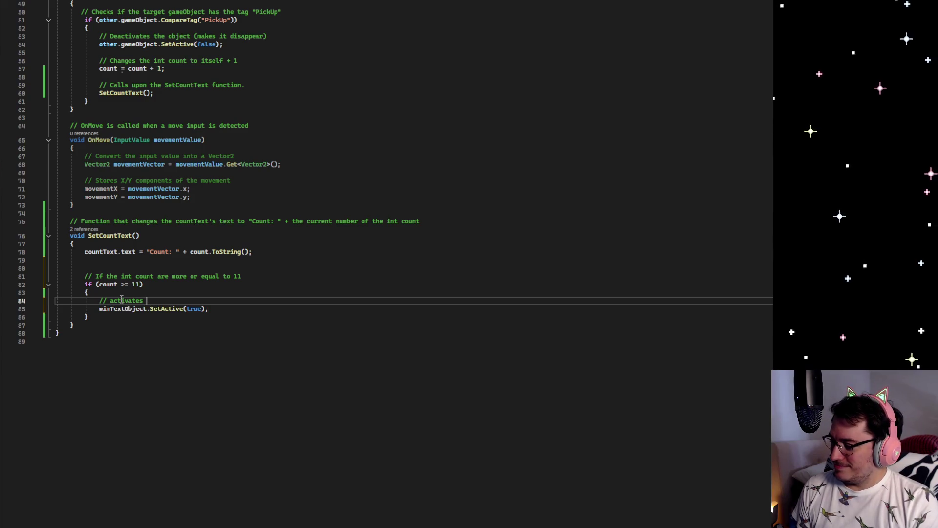
{"action": "type", "text": " the"}
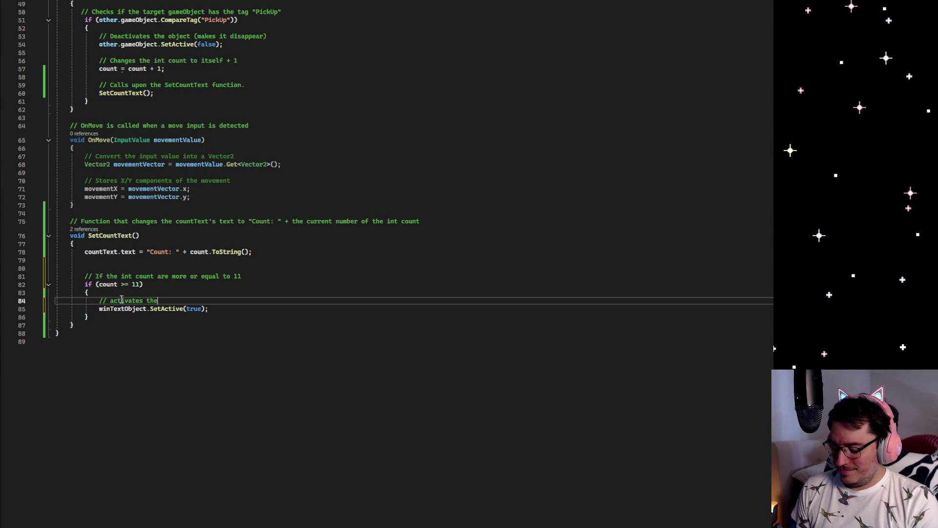
{"action": "type", "text": " win tect"}
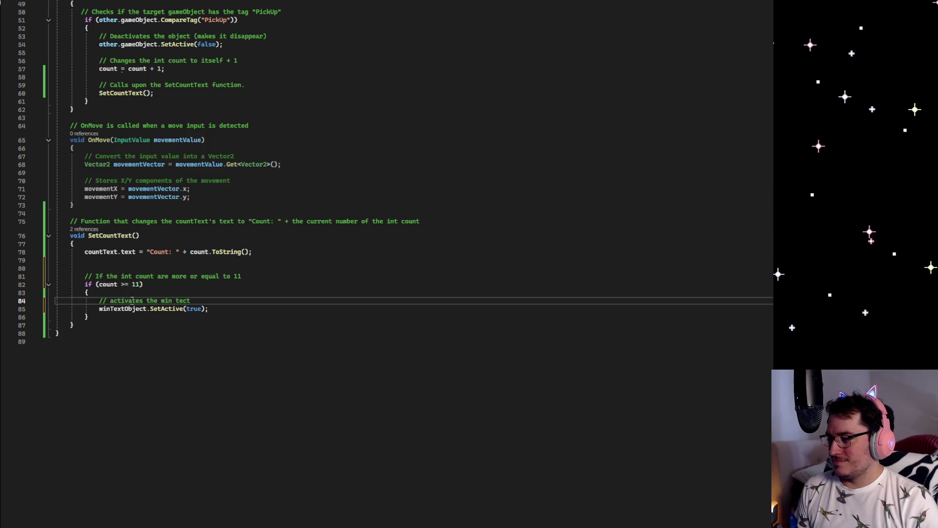
{"action": "triple_click", "coordinate": [130, 300]}
{"action": "left_click", "coordinate": [111, 301]}
{"action": "key", "text": "BackSpace"}
{"action": "type", "text": "A"}
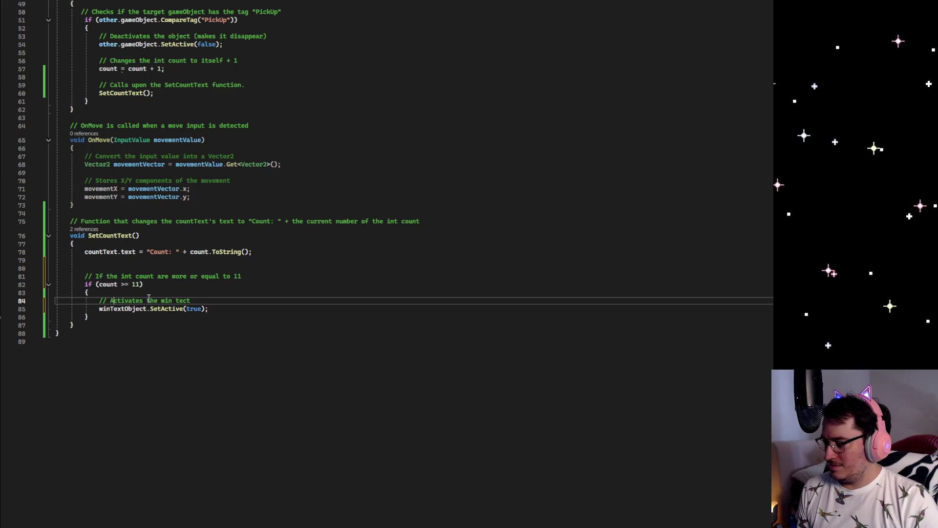
Step: Comment winTextObject.SetActive(false) in Start as '// Deactivates the win text', fixing 'tect' to 'text'
{"action": "scroll", "coordinate": [186, 286], "scroll_direction": "up", "scroll_amount": 16}
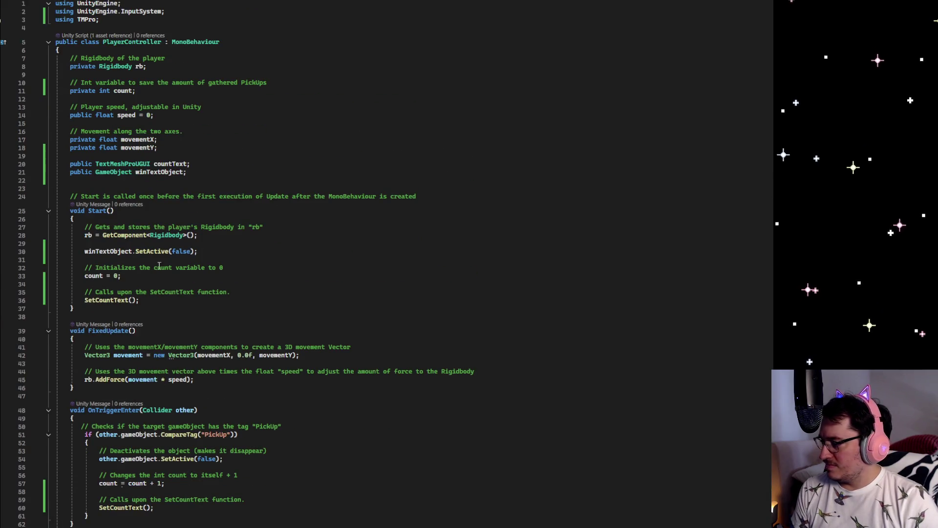
{"action": "left_click", "coordinate": [130, 242]}
{"action": "key", "text": "Return"}
{"action": "type", "text": "// Deactivates the win tec"}
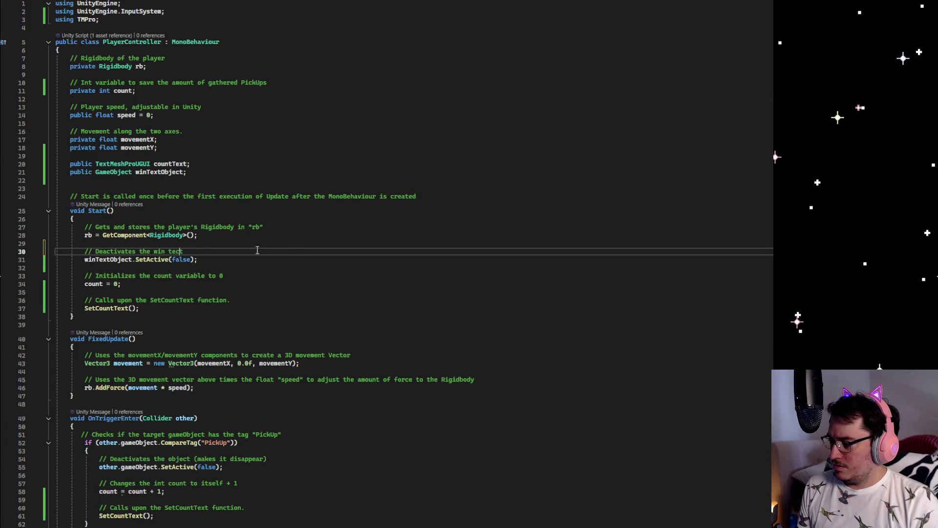
{"action": "key", "text": "BackSpace"}
{"action": "type", "text": "xt"}
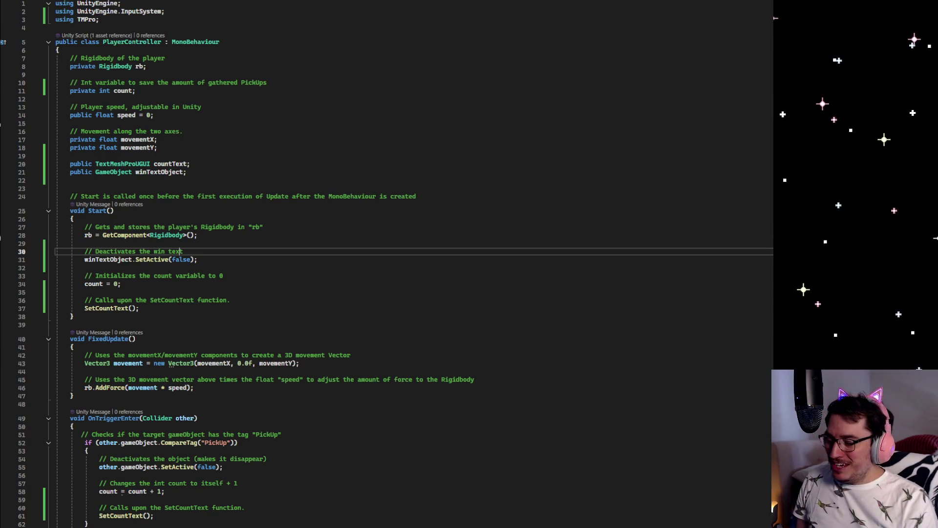
Step: Leave the script and create a new empty GameObject in the Minigame scene
{"action": "left_click", "coordinate": [684, 397]}
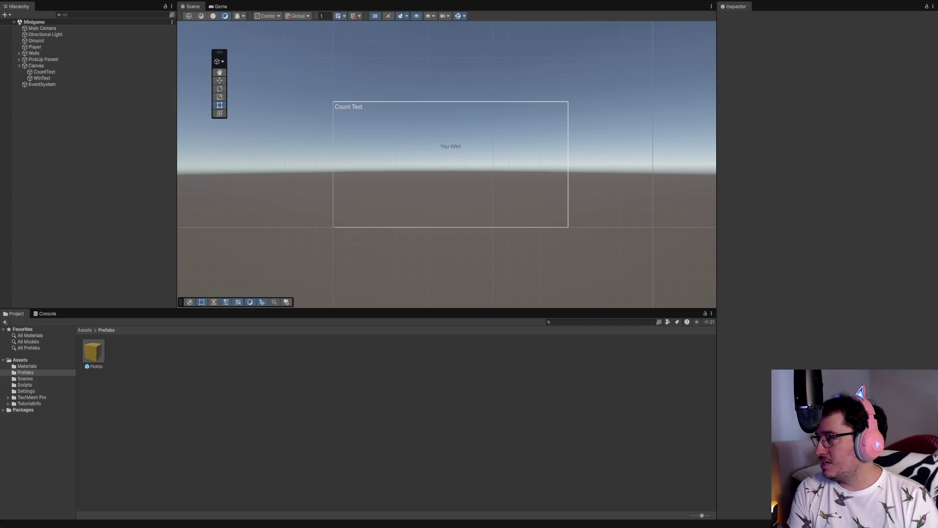
{"action": "key", "text": "ctrl+shift+n"}
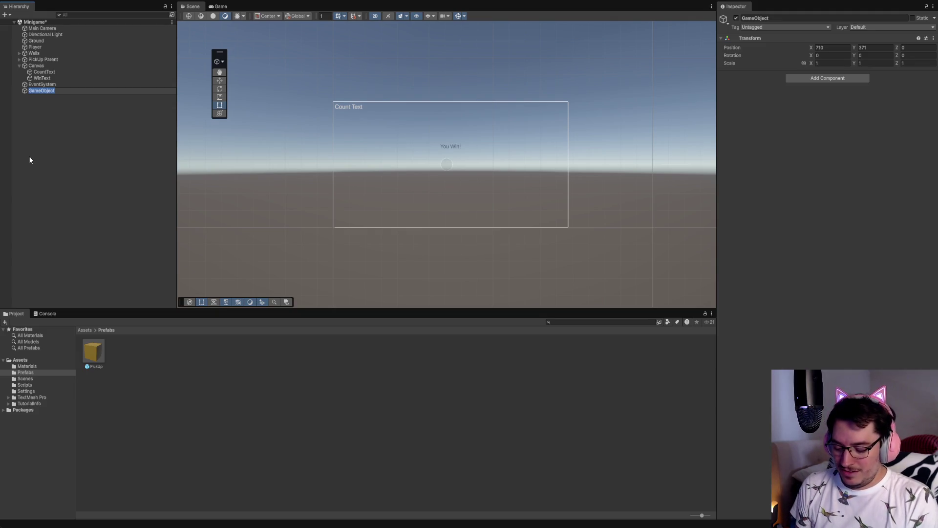
Step: Name the new empty object 'Enemy' with a capital E
{"action": "type", "text": "enemy"}
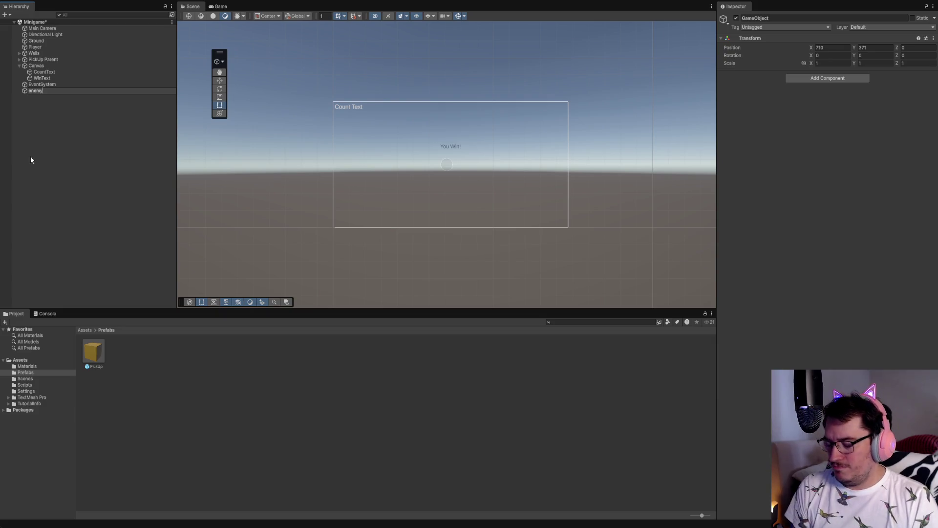
{"action": "key", "text": "Left"}
{"action": "key", "text": "Left"}
{"action": "key", "text": "Left"}
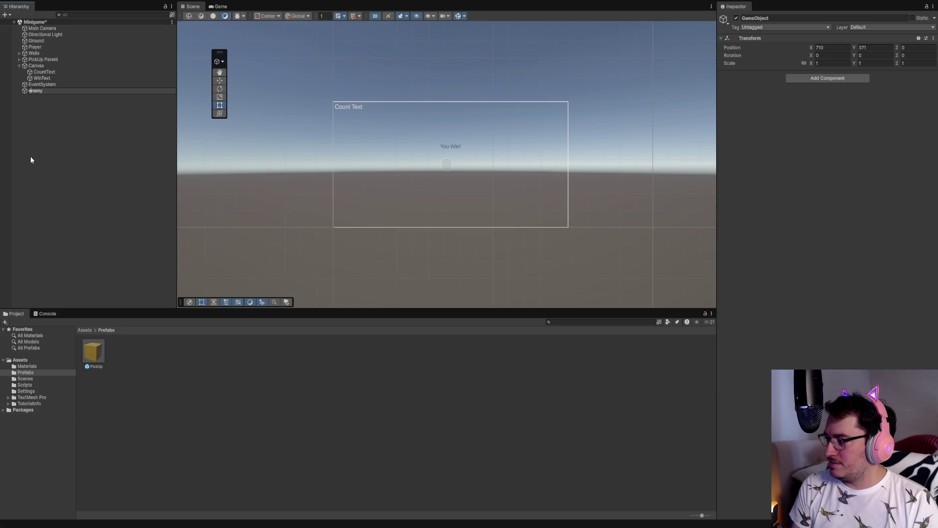
{"action": "key", "text": "BackSpace"}
{"action": "type", "text": "E"}
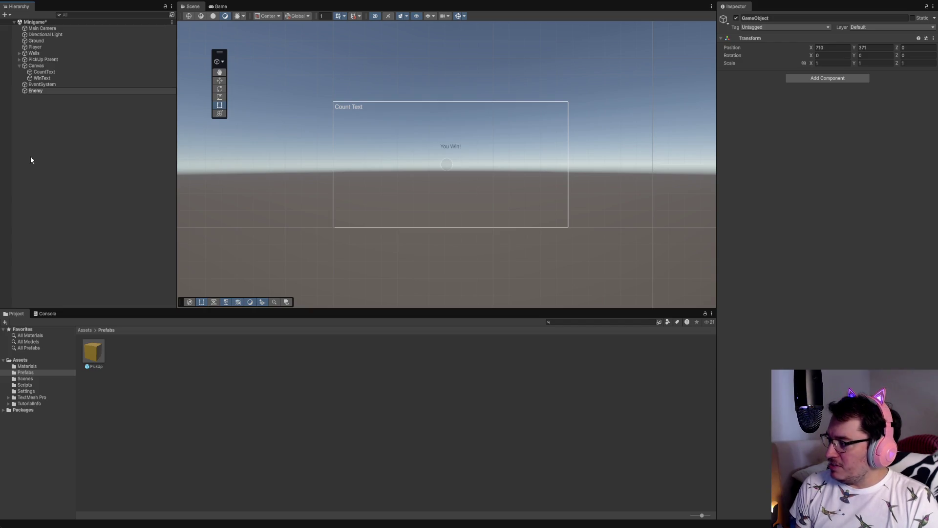
{"action": "left_click", "coordinate": [30, 159]}
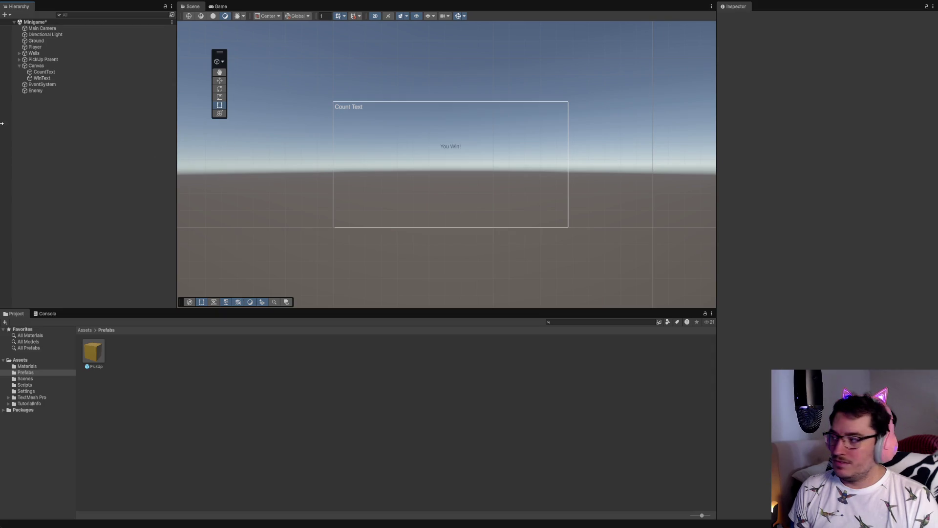
Step: Frame the Player sphere and switch the Scene view from 2D to 3D
{"action": "left_click", "coordinate": [49, 47]}
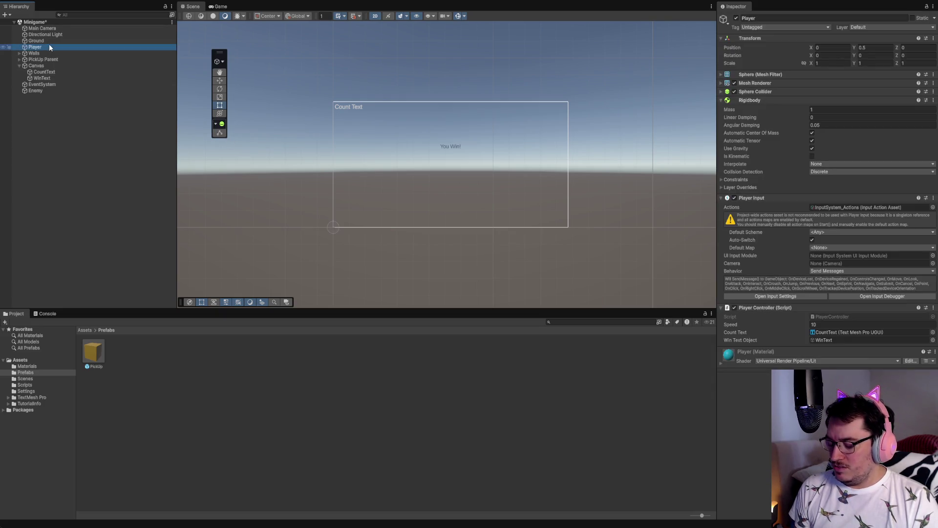
{"action": "double_click", "coordinate": [49, 47]}
{"action": "scroll", "coordinate": [380, 111], "scroll_direction": "down", "scroll_amount": 10}
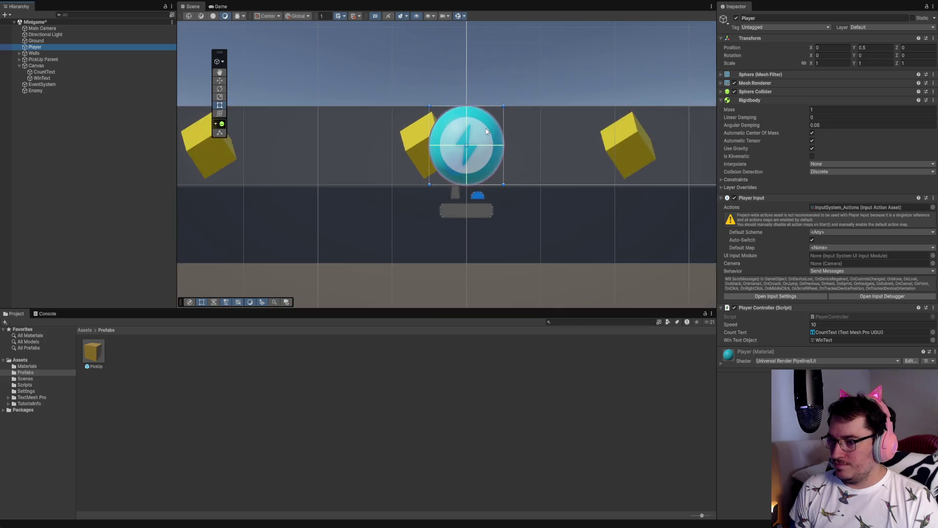
{"action": "left_click", "coordinate": [375, 17]}
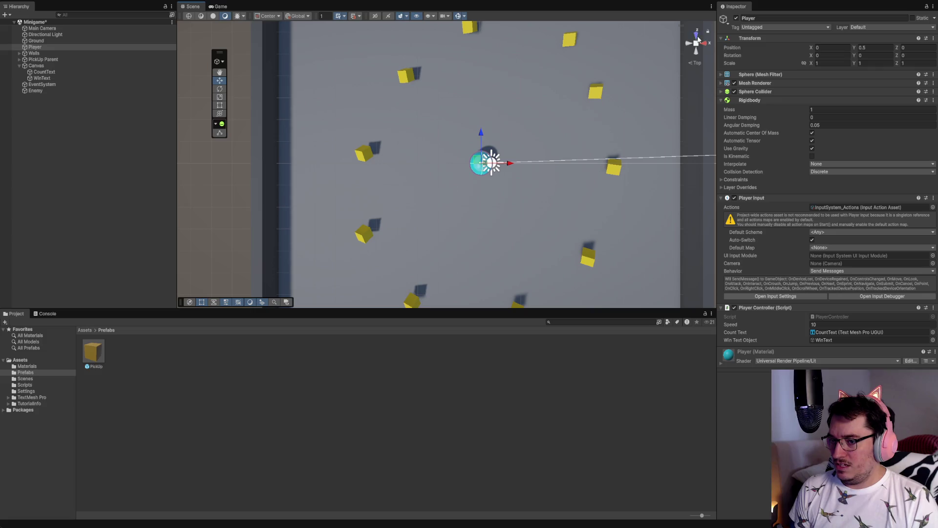
Step: Orbit and zoom out to a tilted perspective of the whole arena
{"action": "left_click", "coordinate": [698, 37]}
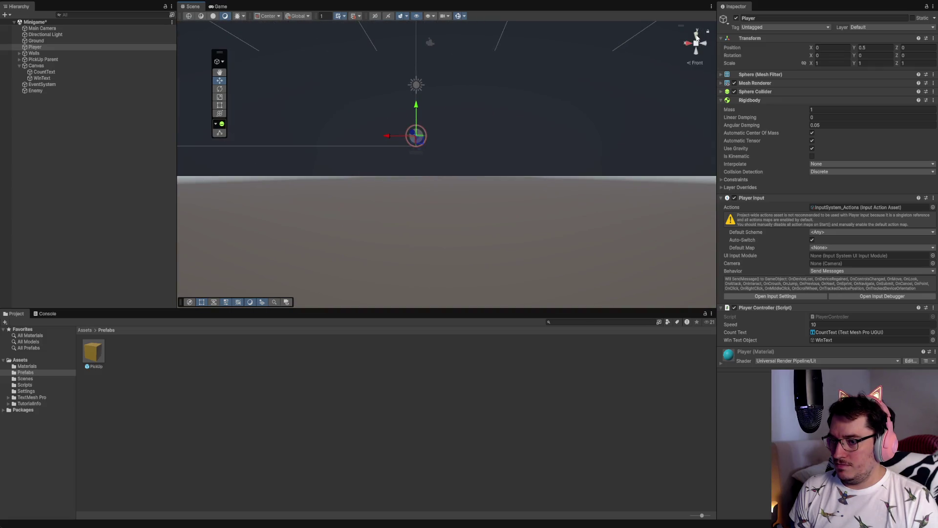
{"action": "left_click", "coordinate": [697, 56]}
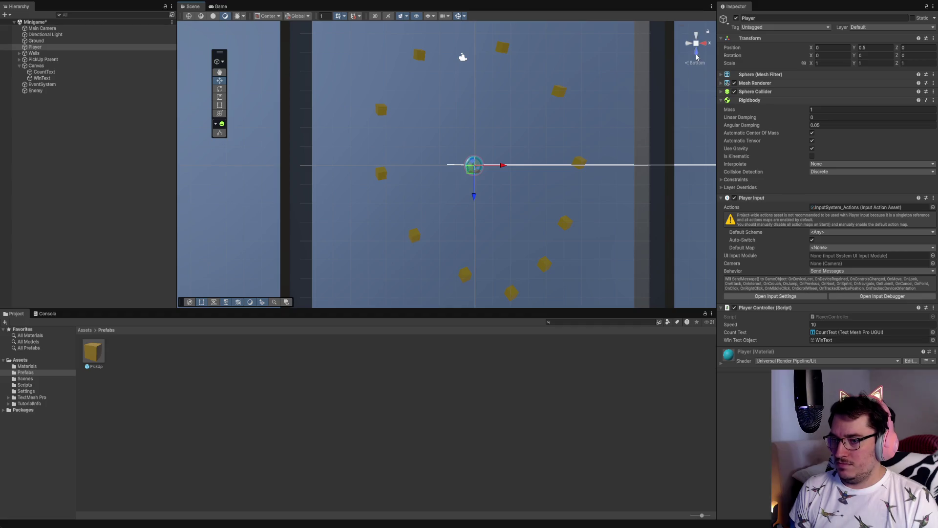
{"action": "left_click", "coordinate": [697, 37]}
{"action": "left_click", "coordinate": [697, 37]}
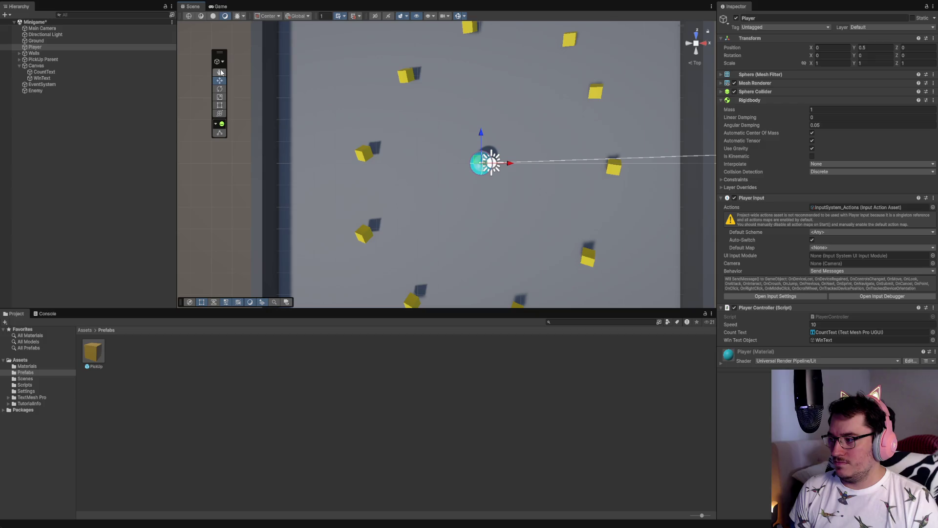
{"action": "mouse_move", "coordinate": [232, 124]}
{"action": "left_mouse_down"}
{"action": "mouse_move", "coordinate": [297, 140]}
{"action": "mouse_move", "coordinate": [289, 92]}
{"action": "mouse_move", "coordinate": [368, 100]}
{"action": "left_mouse_up"}
{"action": "scroll", "coordinate": [525, 210], "scroll_direction": "down", "scroll_amount": 5}
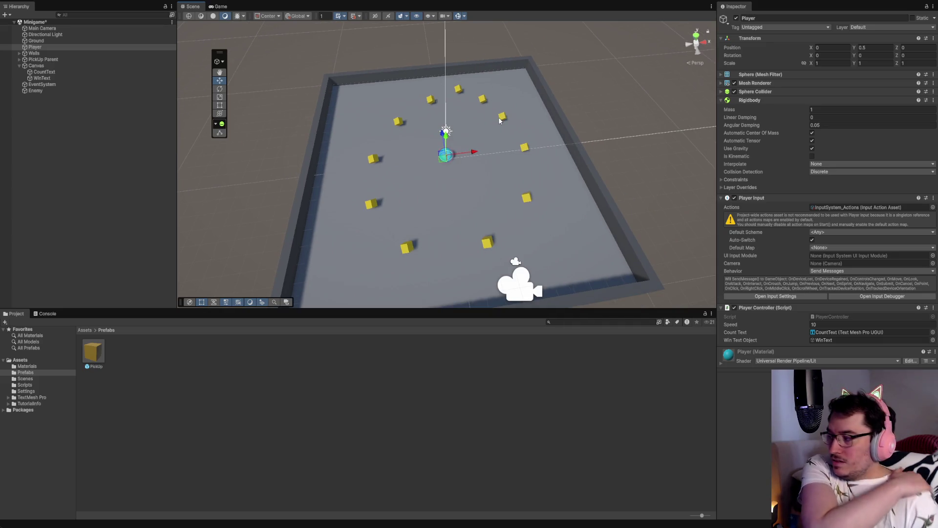
{"action": "left_click", "coordinate": [35, 91]}
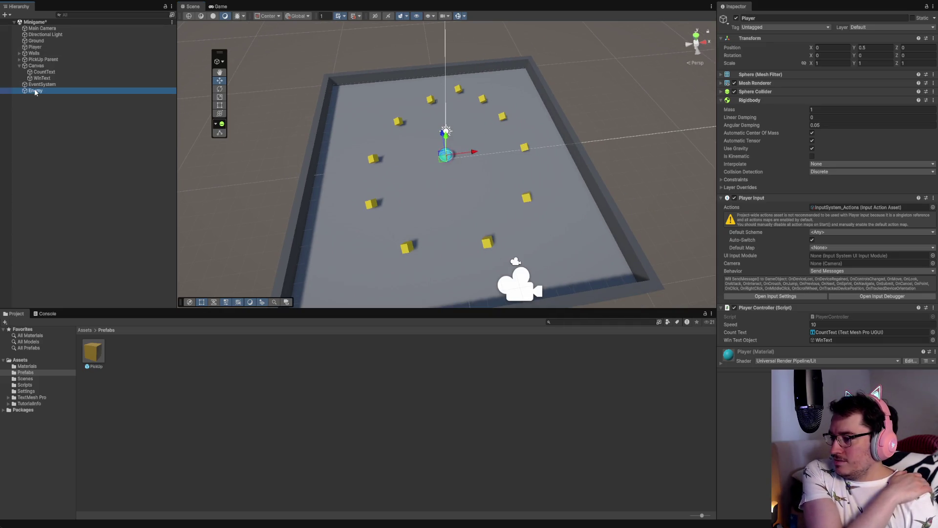
Step: Reset Enemy's Transform to position 0, 0, 0 from a Top view, then type the name 'EnemyBody'
{"action": "left_click", "coordinate": [695, 36]}
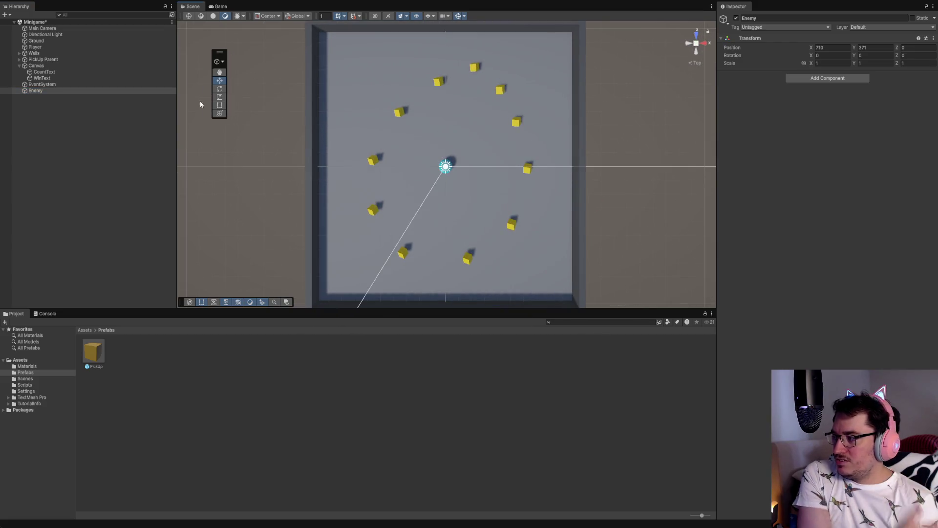
{"action": "left_click", "coordinate": [33, 90]}
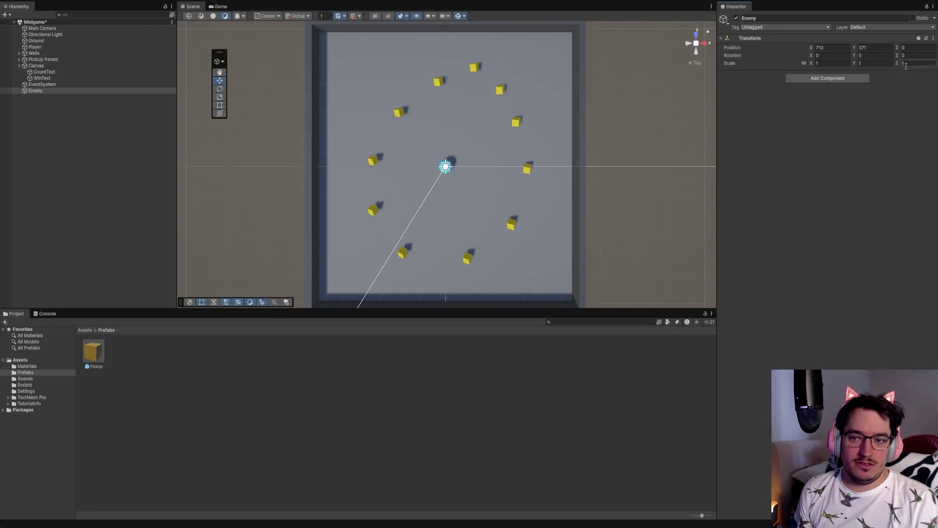
{"action": "left_click", "coordinate": [915, 46]}
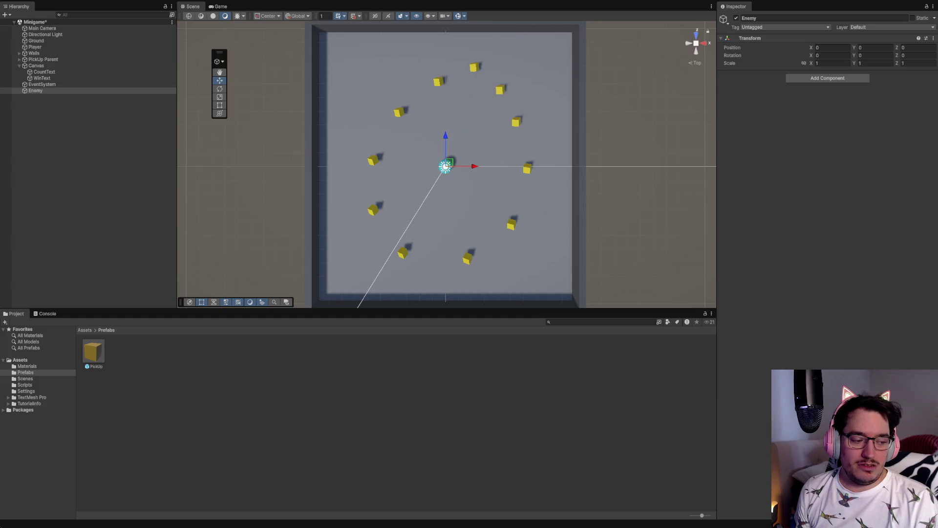
{"action": "left_click", "coordinate": [35, 90]}
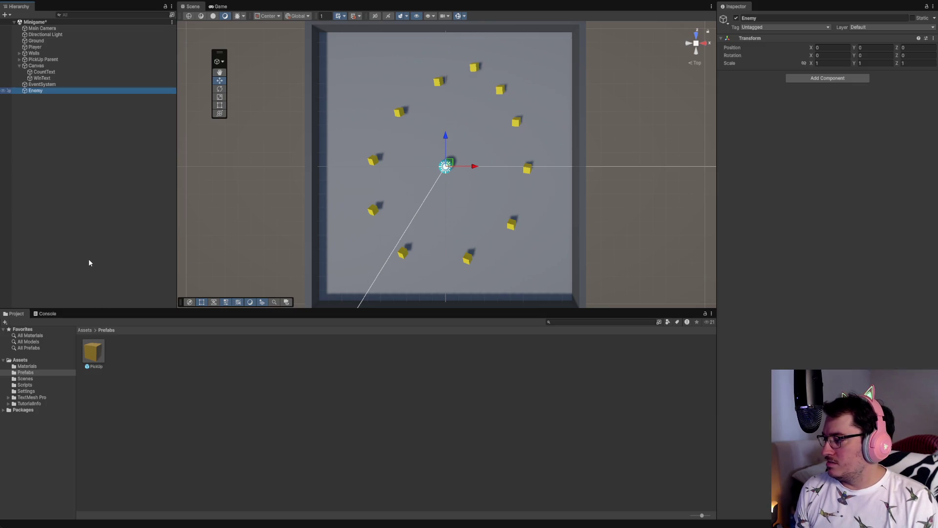
{"action": "type", "text": "EnemyBody"}
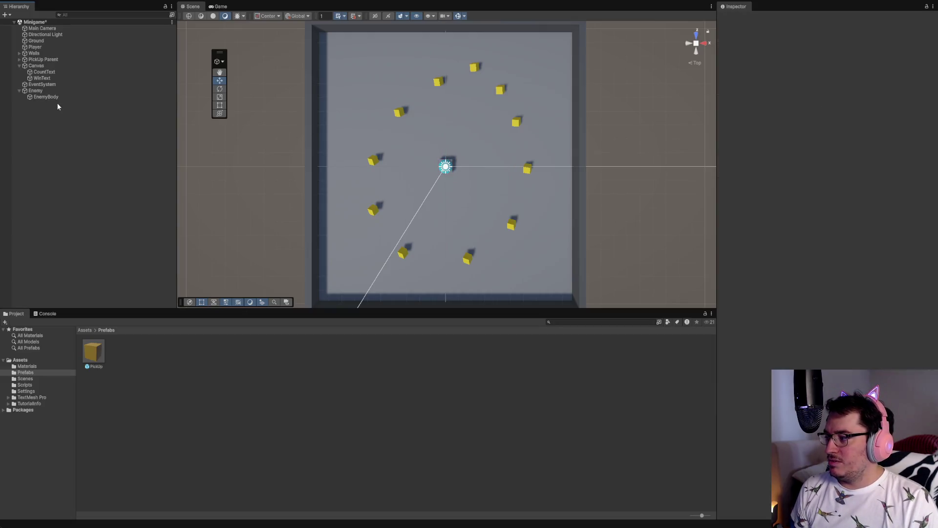
Step: Confirm the EnemyBody name and set its scale to 0.5, 1, 0.5
{"action": "left_click", "coordinate": [56, 98]}
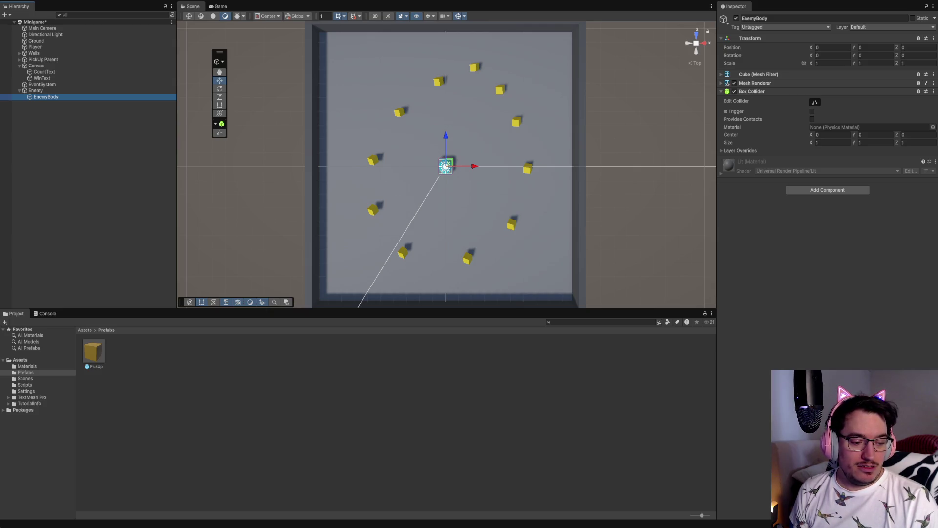
{"action": "left_click", "coordinate": [822, 64]}
{"action": "type", "text": "0.5"}
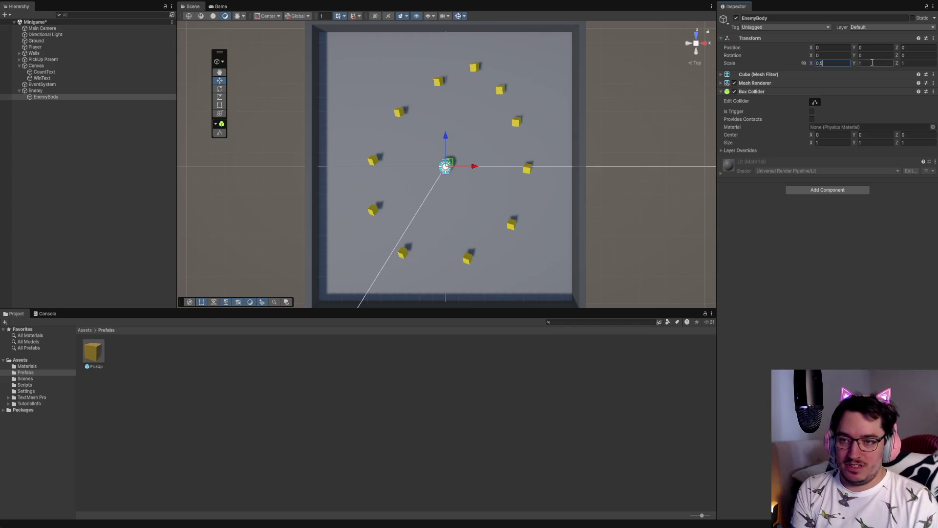
{"action": "left_click", "coordinate": [910, 63]}
{"action": "type", "text": ",5"}
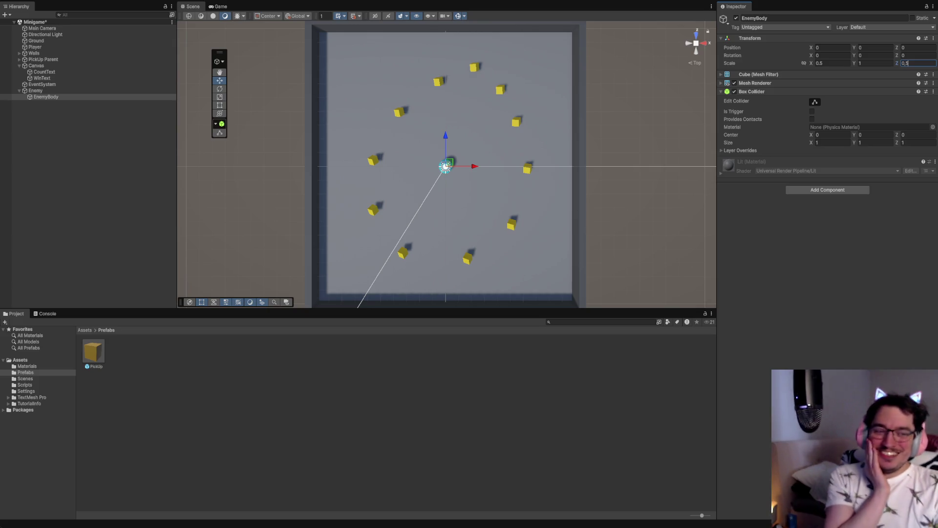
{"action": "key", "text": "Return"}
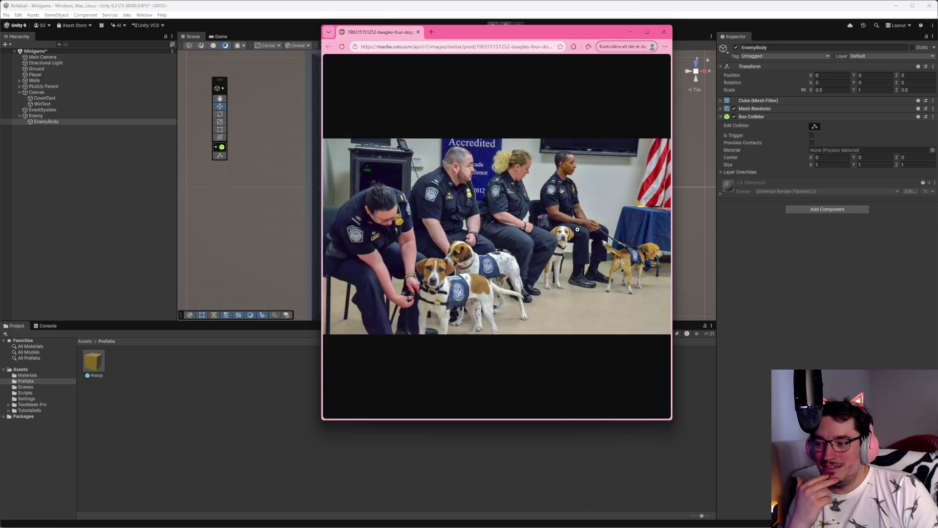
Step: Maximize the beagle photo browser window, then close it to return to Unity
{"action": "double_click", "coordinate": [590, 33]}
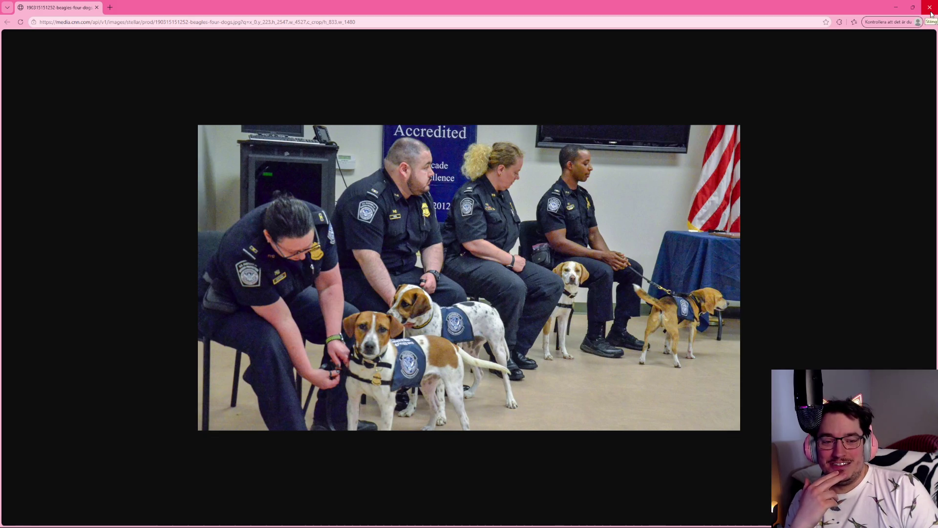
{"action": "left_click", "coordinate": [931, 13]}
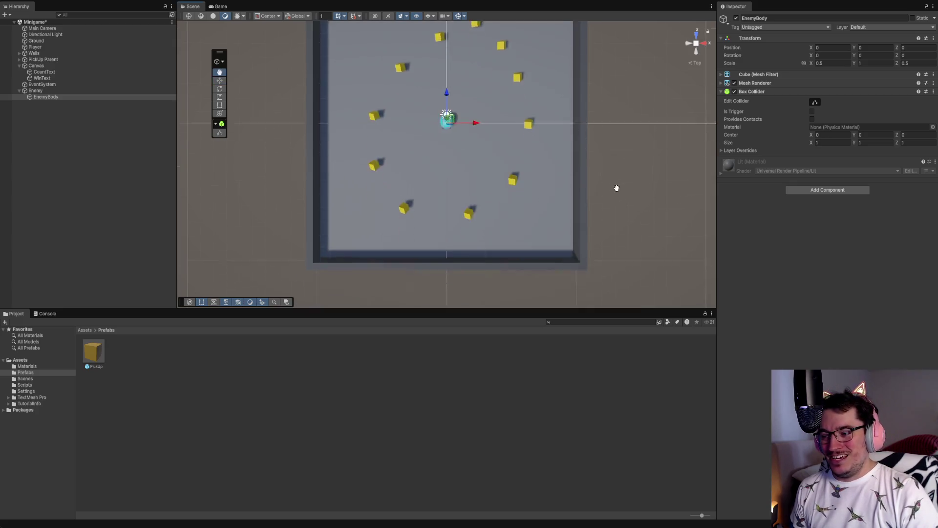
Step: Orbit the Scene view into perspective, centre the arena and zoom to inspect EnemyBody
{"action": "left_click_drag", "start_coordinate": [622, 211], "coordinate": [612, 96]}
{"action": "left_click_drag", "start_coordinate": [632, 198], "coordinate": [629, 78]}
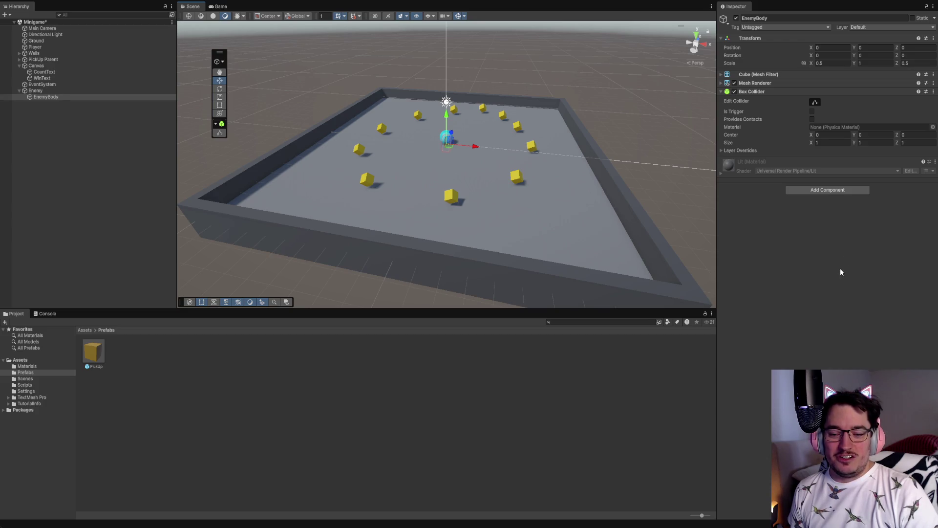
{"action": "scroll", "coordinate": [467, 185], "scroll_direction": "up", "scroll_amount": 10}
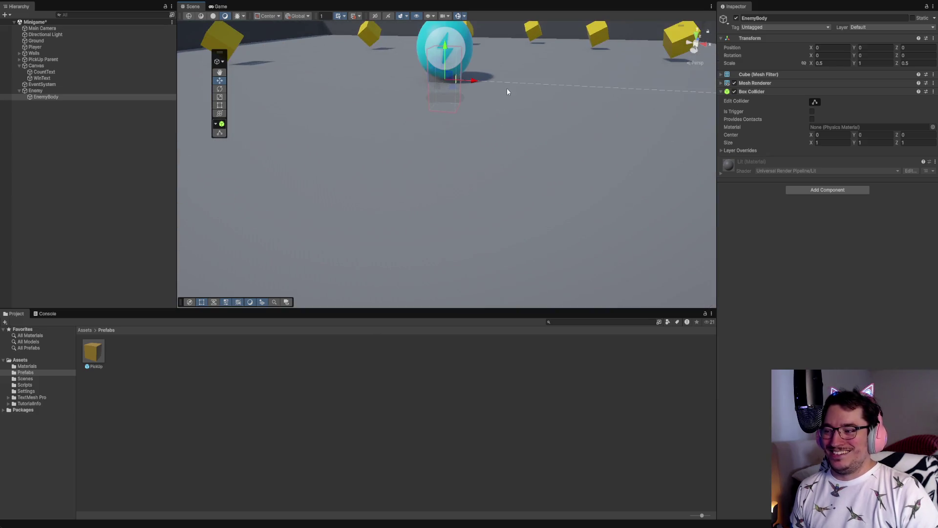
{"action": "scroll", "coordinate": [508, 146], "scroll_direction": "down", "scroll_amount": 8}
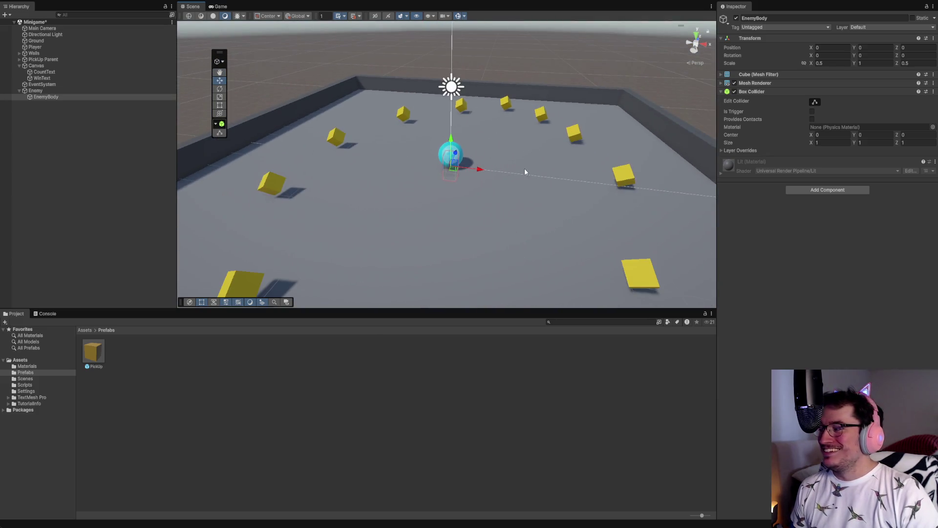
{"action": "scroll", "coordinate": [525, 171], "scroll_direction": "down", "scroll_amount": 2}
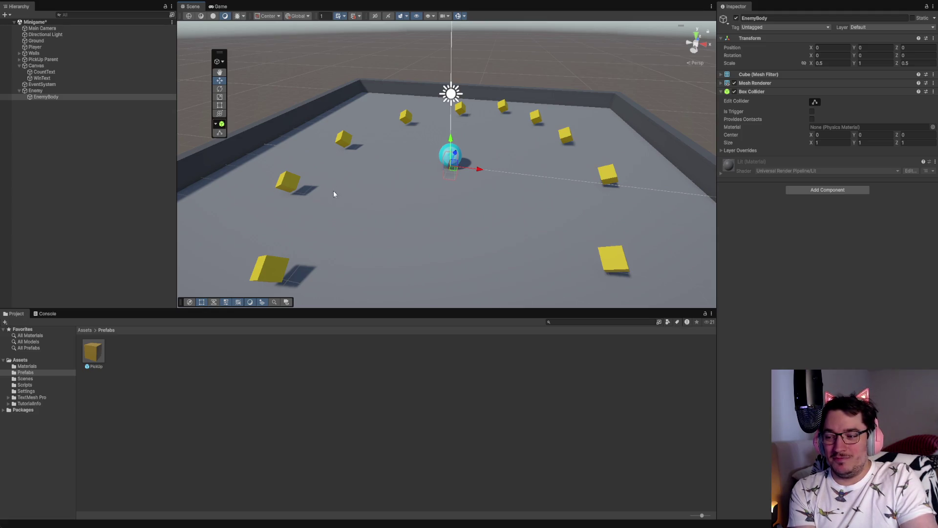
{"action": "scroll", "coordinate": [547, 200], "scroll_direction": "down", "scroll_amount": 3}
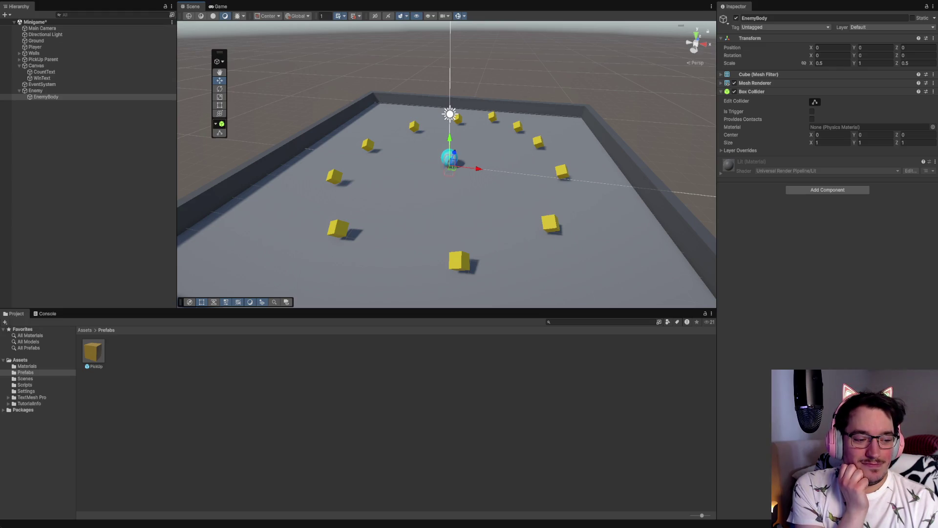
Step: Set EnemyBody's Transform Position Y to 0.5
{"action": "left_click", "coordinate": [875, 48]}
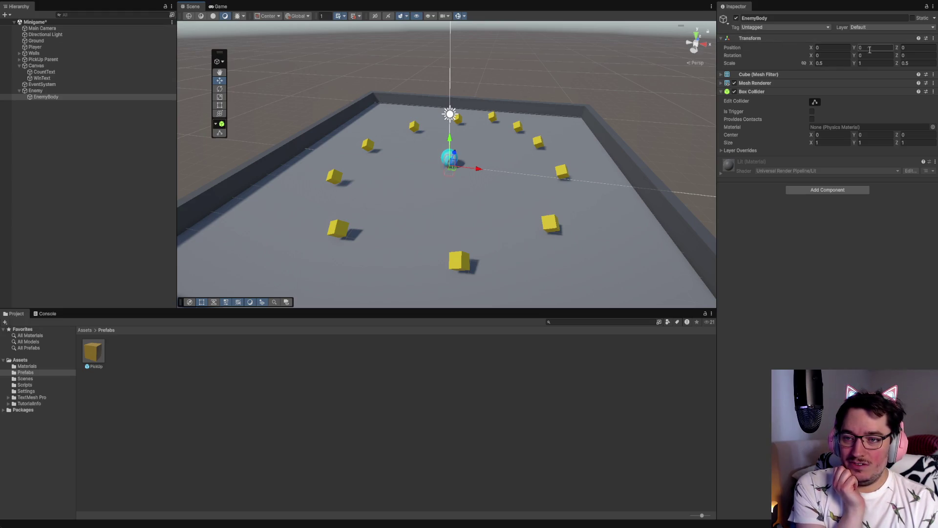
{"action": "type", "text": "0.5"}
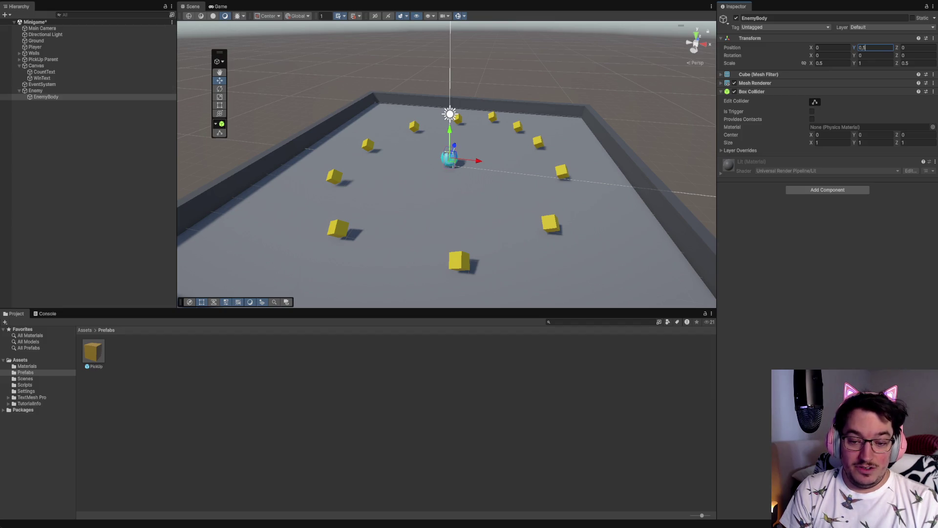
{"action": "key", "text": "Return"}
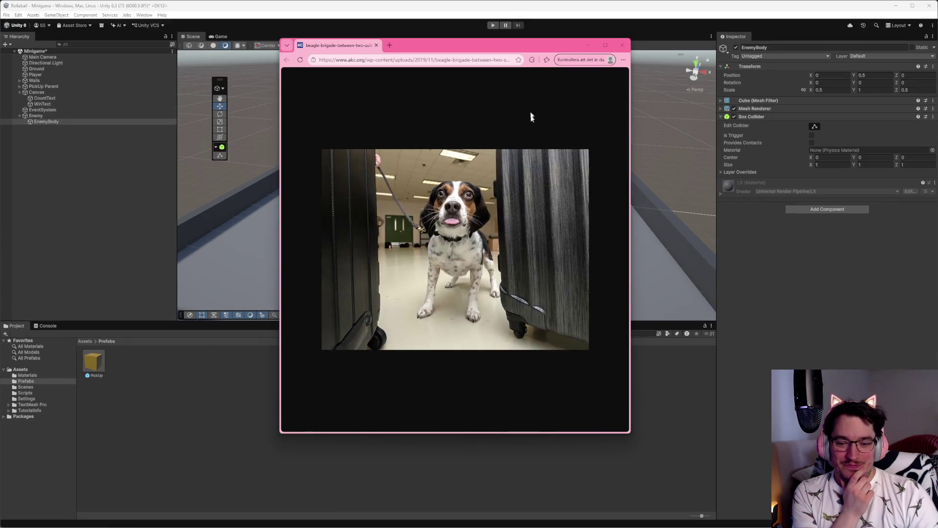
Step: Maximize the beagle-between-suitcases photo window and zoom in and out on the image
{"action": "left_click", "coordinate": [605, 48]}
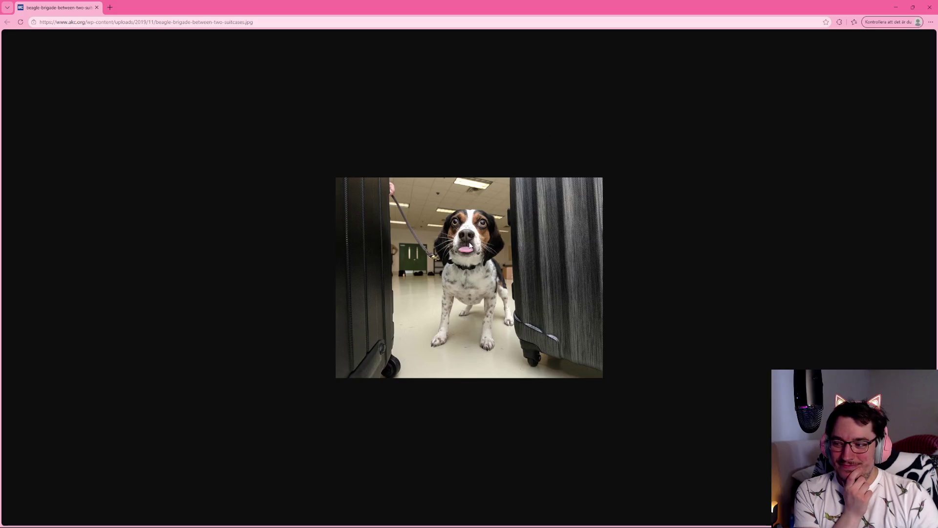
{"action": "scroll", "coordinate": [476, 262], "scroll_direction": "up", "scroll_amount": 9, "text": "ctrl"}
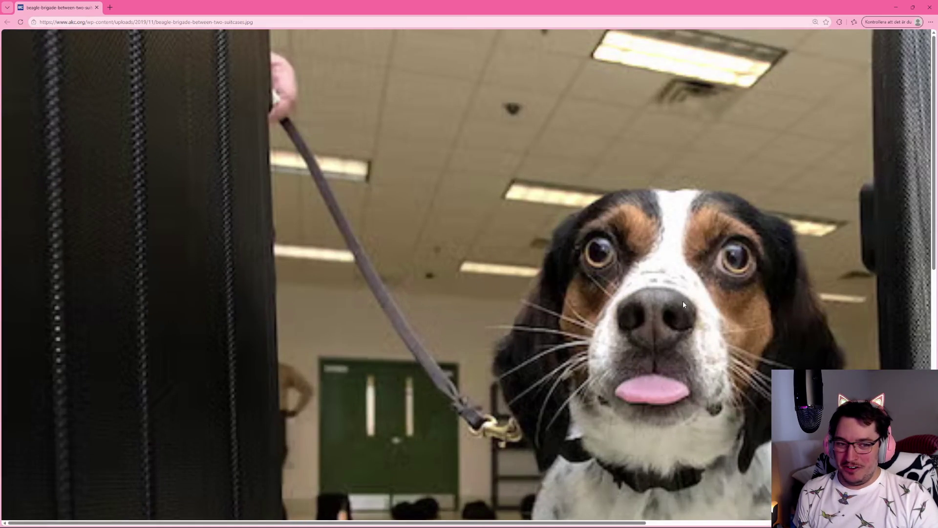
{"action": "scroll", "coordinate": [762, 401], "scroll_direction": "down", "scroll_amount": 1, "text": "ctrl"}
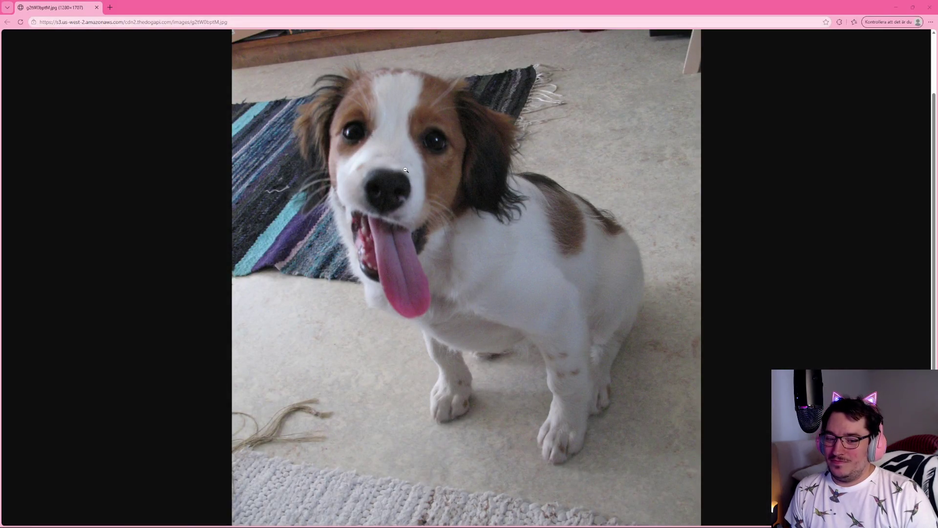
Step: Zoom the puppy photo in Edge to 200% and frame the dog's face
{"action": "scroll", "coordinate": [425, 166], "scroll_direction": "up", "scroll_amount": 5}
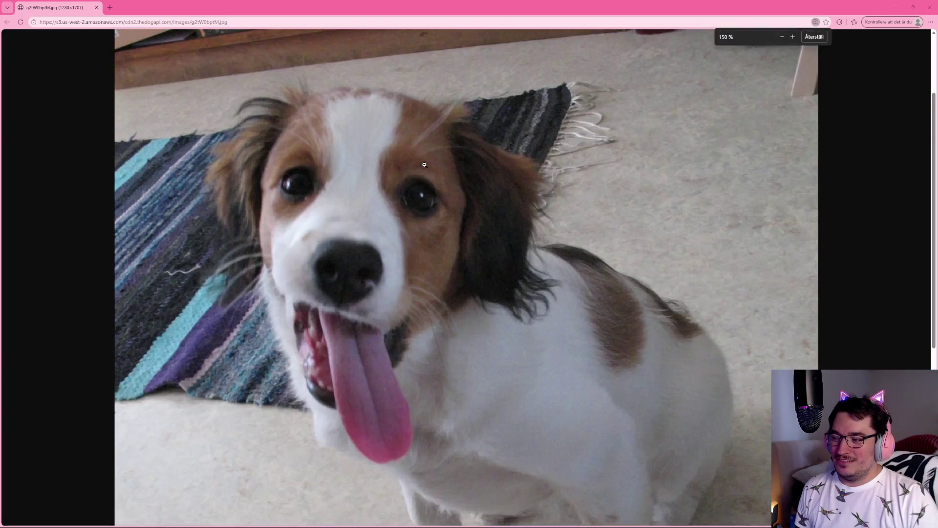
{"action": "scroll", "coordinate": [439, 247], "scroll_direction": "down", "scroll_amount": 2}
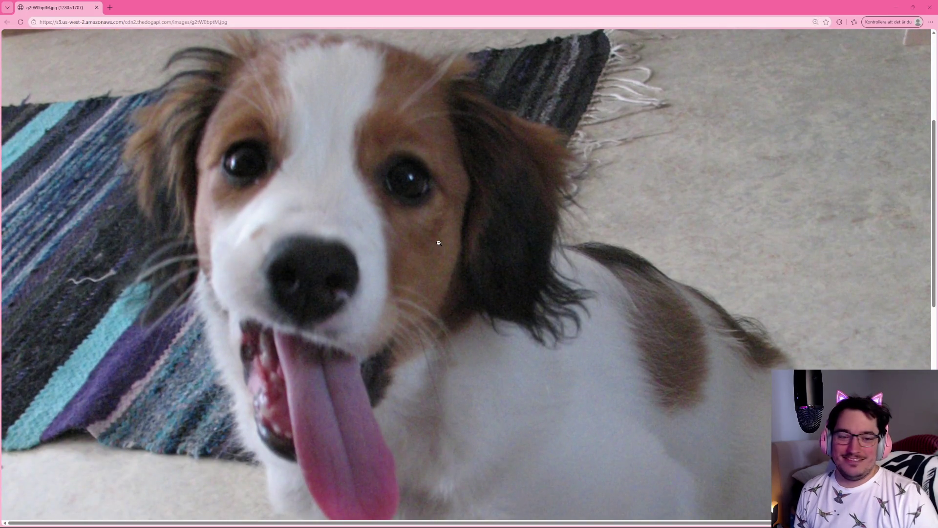
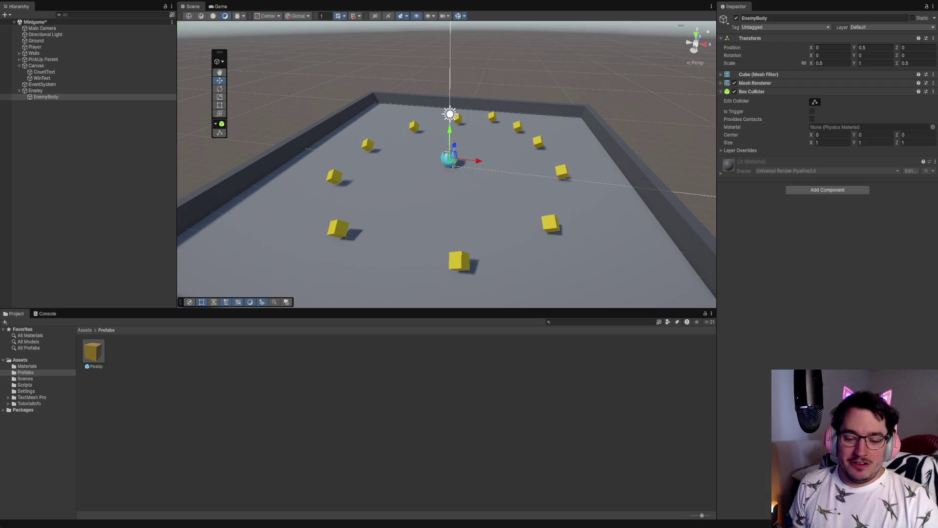
Step: Clear the EnemyBody selection and show the Materials folder with Background, PickUp, Player and Walls
{"action": "left_click", "coordinate": [648, 401]}
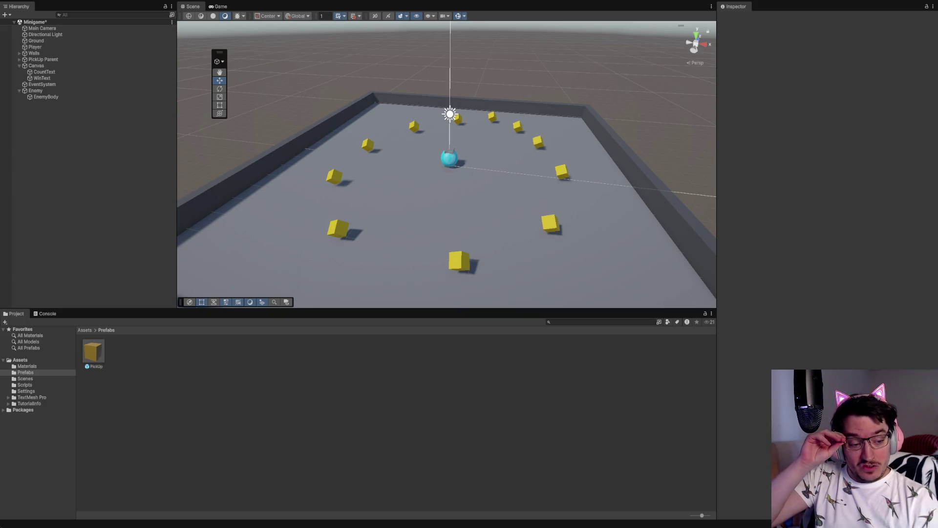
{"action": "left_click", "coordinate": [26, 366]}
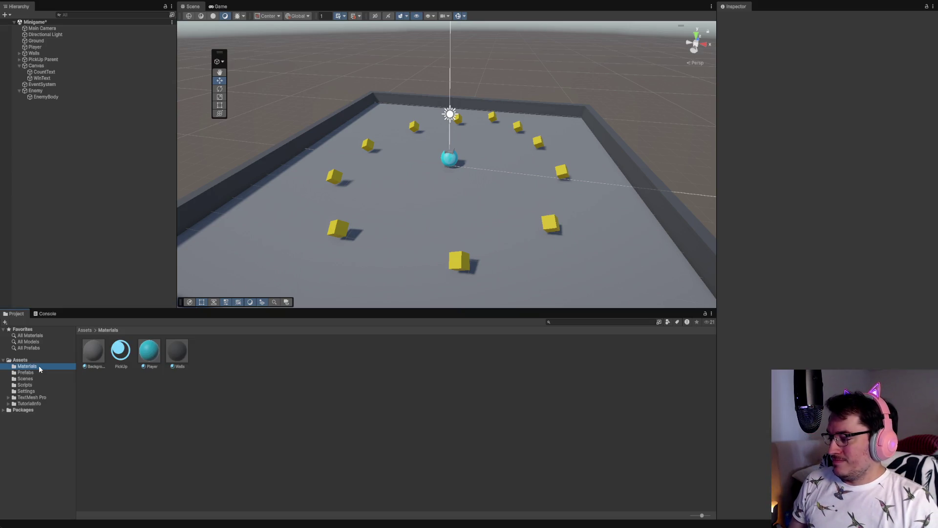
Step: Create a new material in the Materials folder and delete the extra New Material 1
{"action": "left_click", "coordinate": [262, 368]}
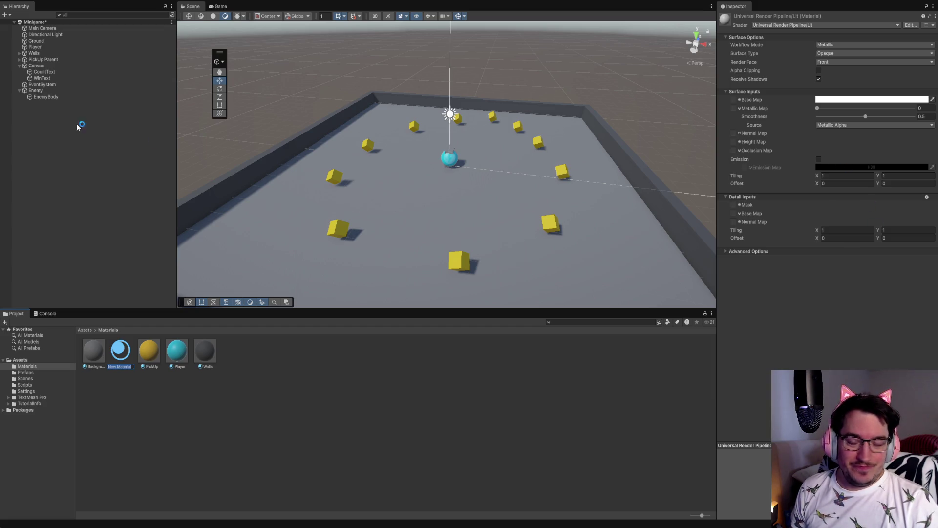
{"action": "mouse_move", "coordinate": [117, 364]}
{"action": "left_mouse_down"}
{"action": "mouse_move", "coordinate": [138, 78]}
{"action": "mouse_move", "coordinate": [73, 91]}
{"action": "left_mouse_up"}
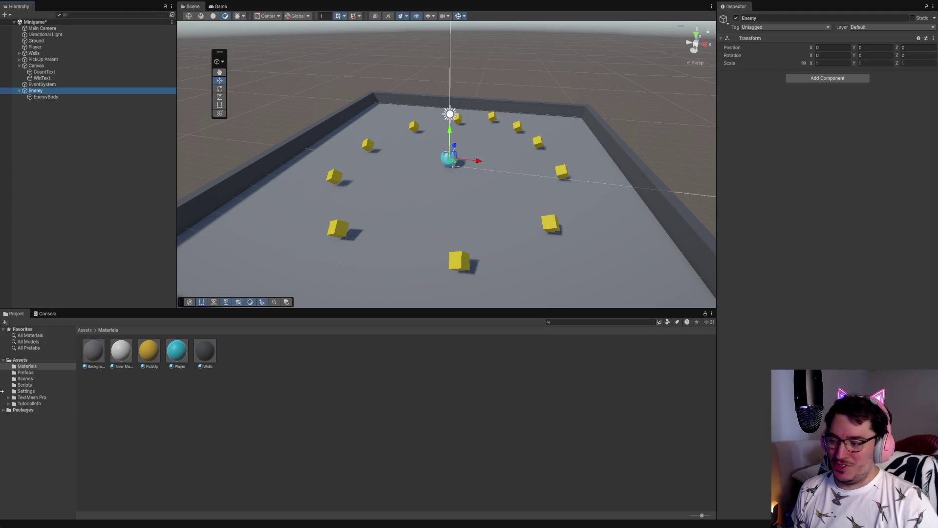
{"action": "left_click", "coordinate": [277, 381]}
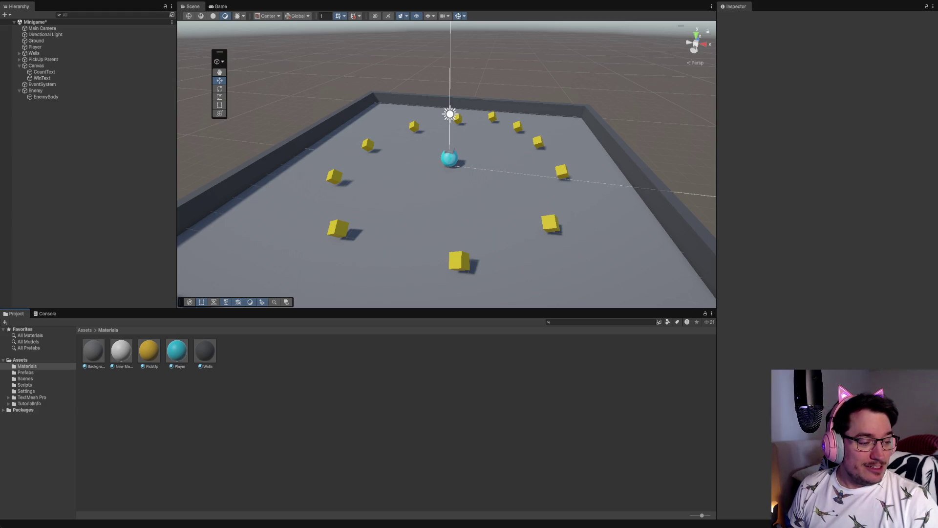
{"action": "left_click", "coordinate": [224, 364]}
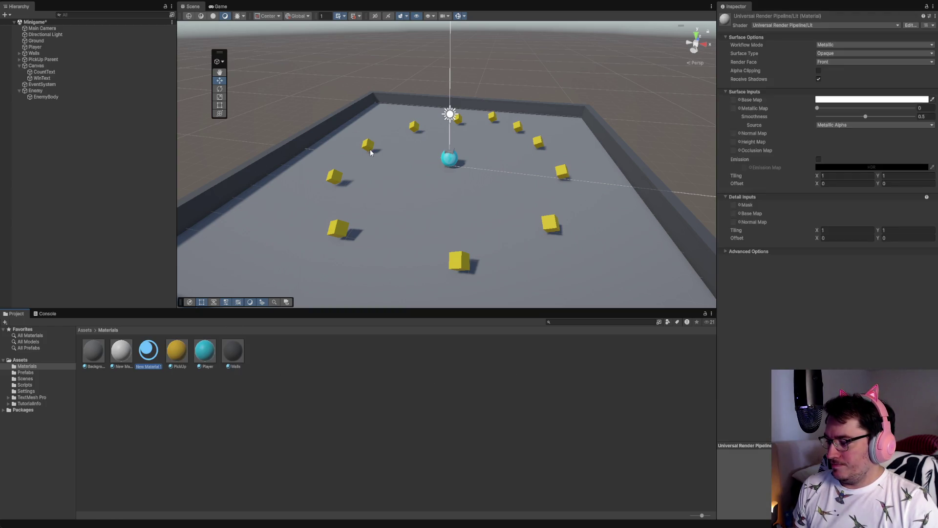
{"action": "key", "text": "Return"}
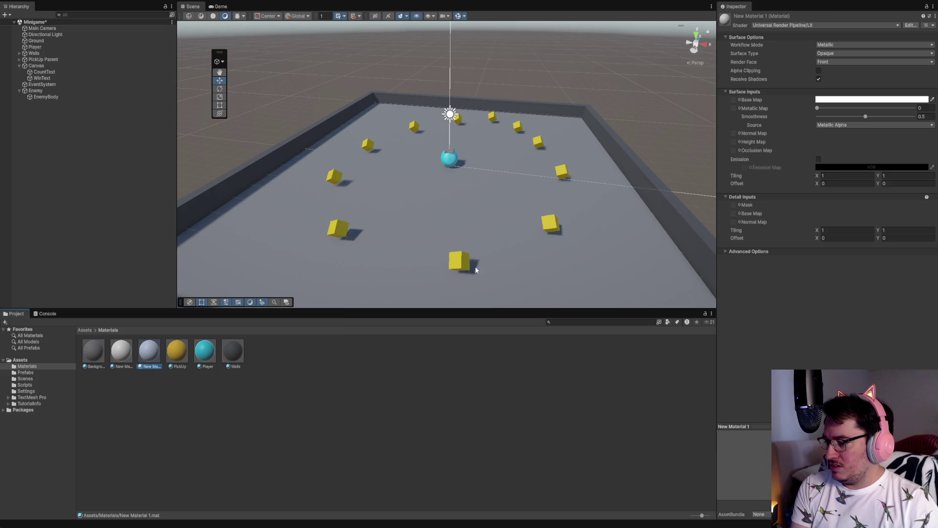
{"action": "key", "text": "Delete"}
Step: Rename the new material to Enemy and set its base colour to bright red
{"action": "left_click", "coordinate": [129, 360]}
{"action": "left_click", "coordinate": [126, 368]}
{"action": "type", "text": "Enemy"}
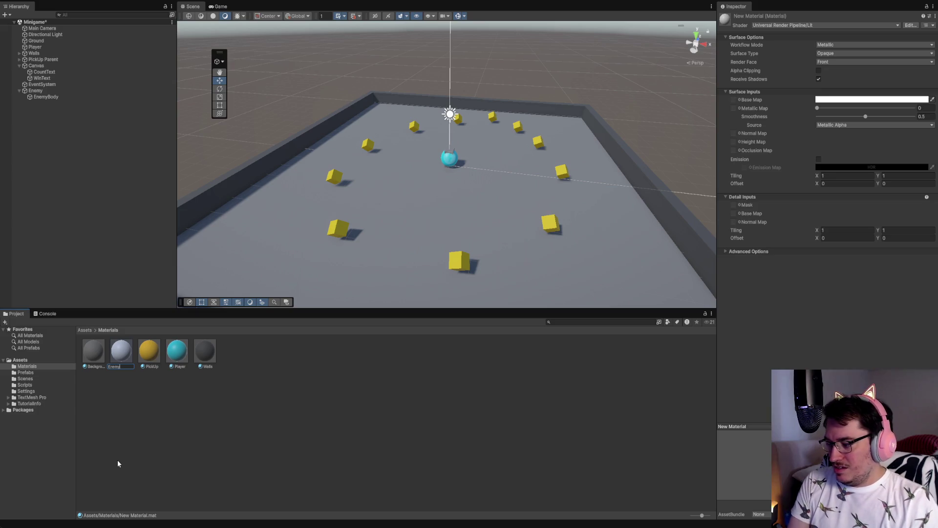
{"action": "key", "text": "Return"}
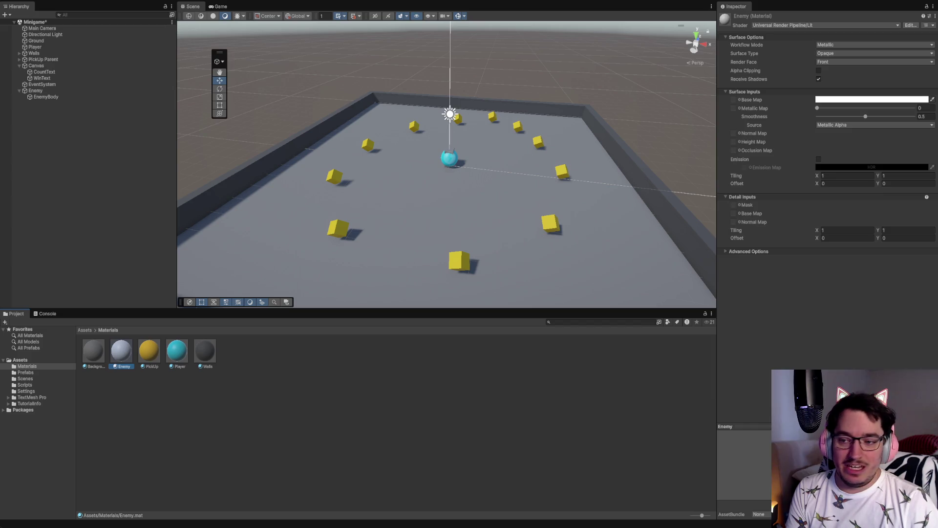
{"action": "left_click", "coordinate": [840, 100]}
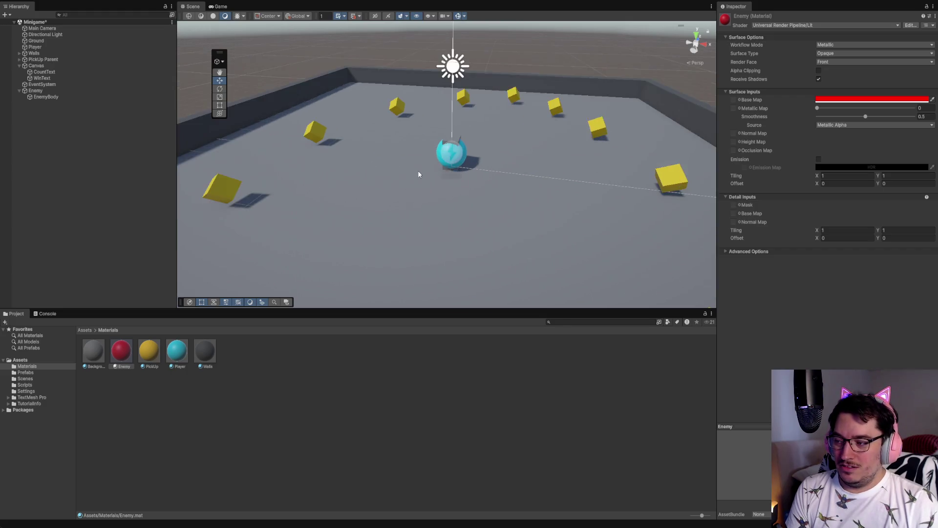
Step: Apply the red Enemy material to the EnemyBody object in the Hierarchy
{"action": "scroll", "coordinate": [420, 172], "scroll_direction": "up", "scroll_amount": 5}
{"action": "scroll", "coordinate": [430, 181], "scroll_direction": "down", "scroll_amount": 4}
{"action": "scroll", "coordinate": [433, 184], "scroll_direction": "down", "scroll_amount": 1}
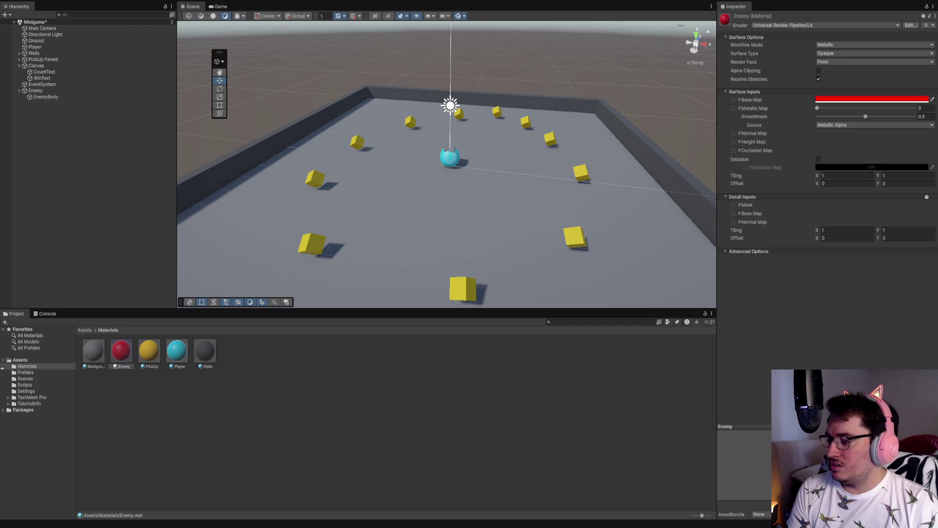
{"action": "left_click", "coordinate": [115, 351]}
{"action": "left_click_drag", "start_coordinate": [115, 351], "coordinate": [49, 96]}
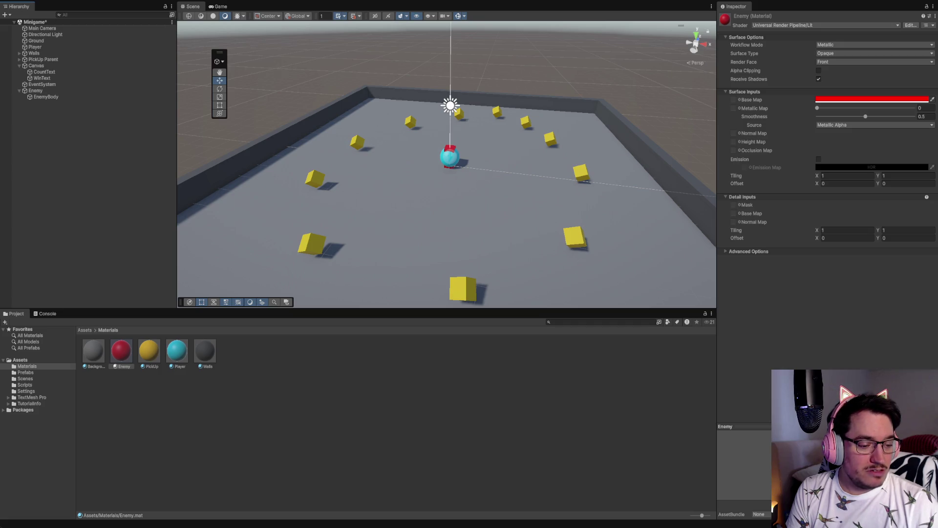
{"action": "left_click", "coordinate": [68, 91]}
Step: Slide the Enemy left along X to -1.49, beside the player sphere
{"action": "left_click_drag", "start_coordinate": [479, 161], "coordinate": [450, 163]}
{"action": "key", "text": "f"}
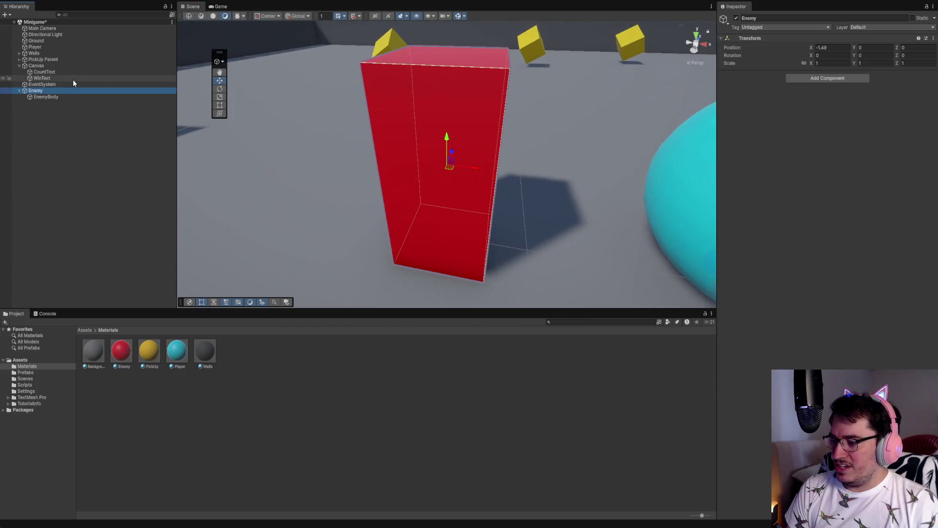
{"action": "mouse_move", "coordinate": [316, 251]}
{"action": "left_mouse_down"}
{"action": "mouse_move", "coordinate": [391, 230]}
{"action": "mouse_move", "coordinate": [387, 220]}
{"action": "mouse_move", "coordinate": [519, 224]}
{"action": "mouse_move", "coordinate": [443, 213]}
{"action": "mouse_move", "coordinate": [440, 203]}
{"action": "mouse_move", "coordinate": [439, 219]}
{"action": "mouse_move", "coordinate": [436, 201]}
{"action": "left_mouse_up"}
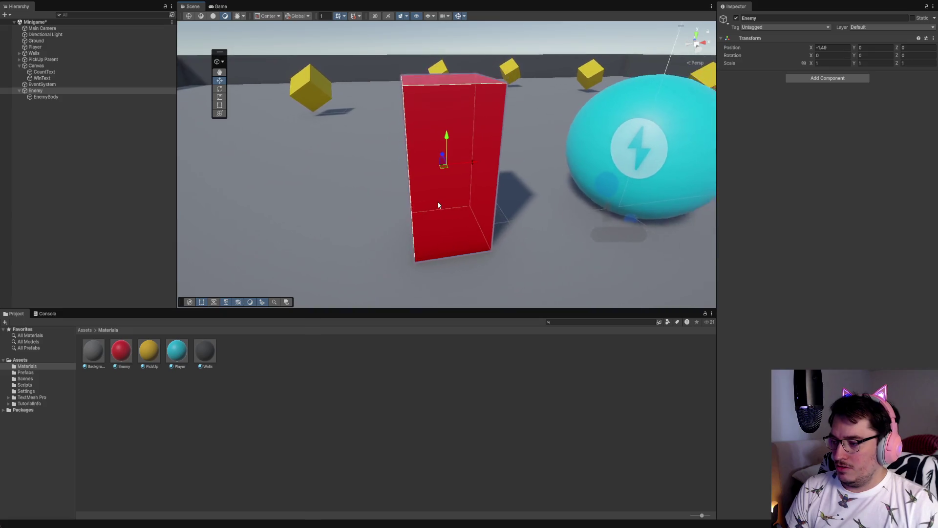
{"action": "scroll", "coordinate": [438, 201], "scroll_direction": "up", "scroll_amount": 2}
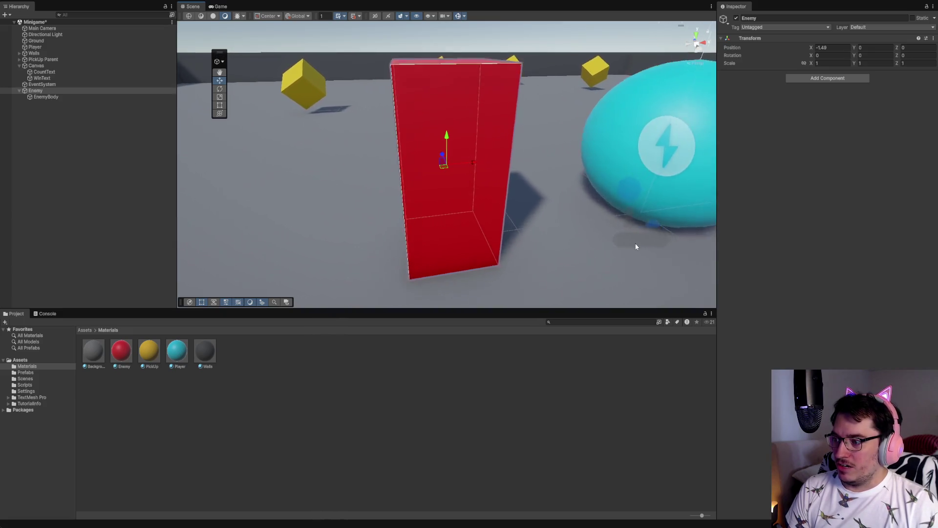
{"action": "scroll", "coordinate": [637, 246], "scroll_direction": "down", "scroll_amount": 1}
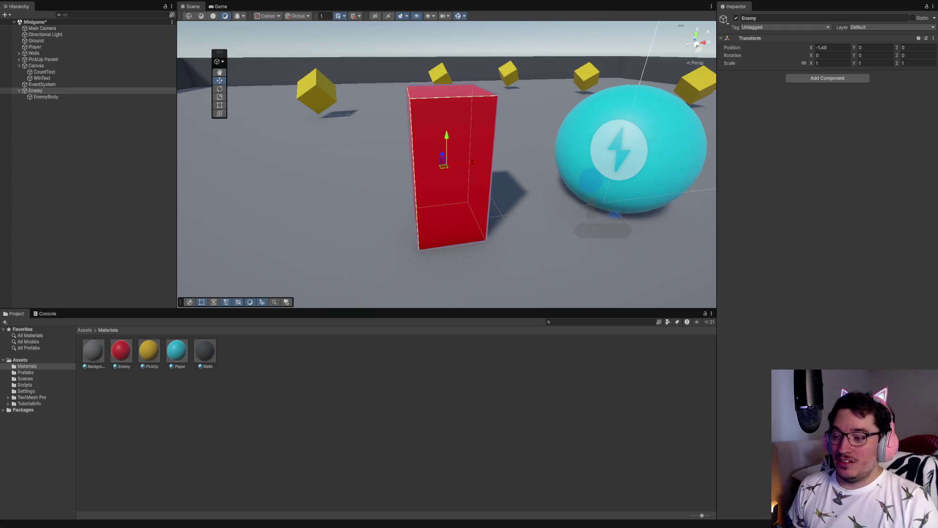
{"action": "scroll", "coordinate": [446, 164], "scroll_direction": "down", "scroll_amount": 3}
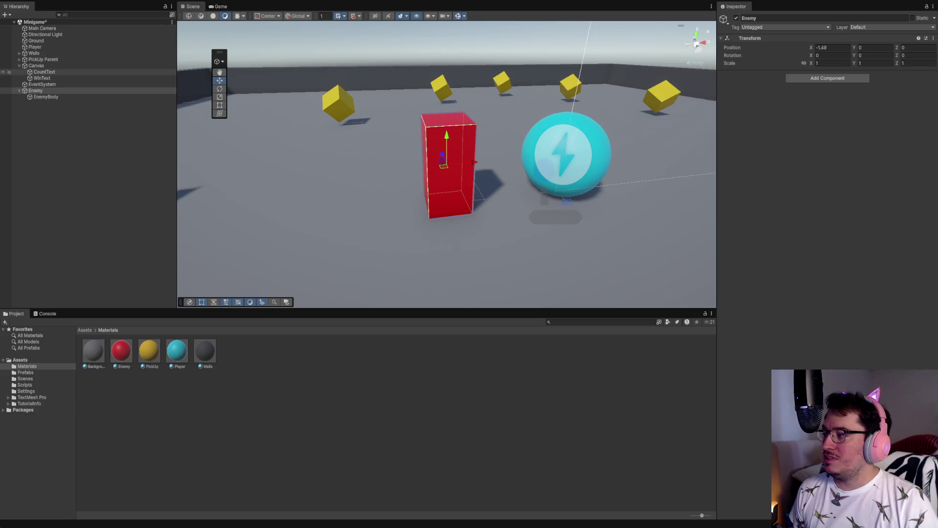
{"action": "left_click", "coordinate": [47, 41]}
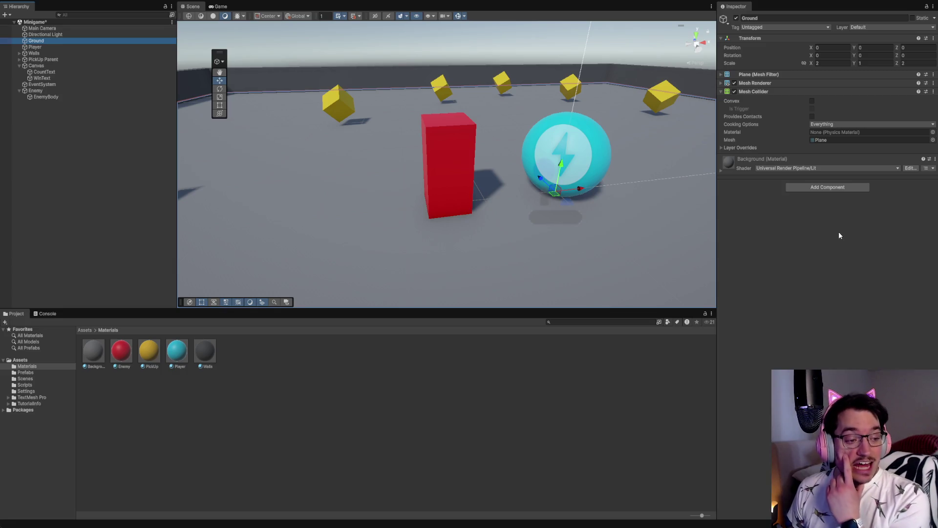
Step: Add a NavMesh Surface component to Ground and bake the navmesh across the arena floor
{"action": "left_click", "coordinate": [800, 191]}
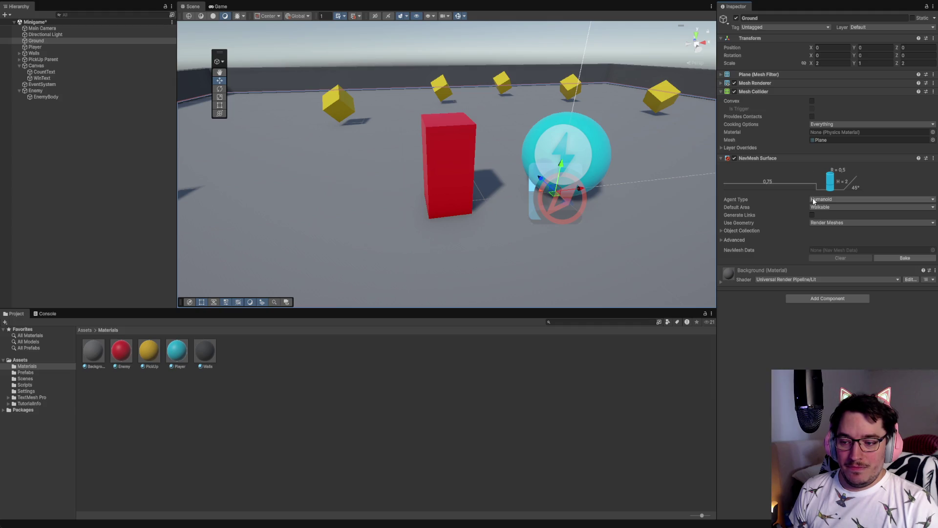
{"action": "left_click", "coordinate": [900, 255]}
{"action": "scroll", "coordinate": [422, 252], "scroll_direction": "down", "scroll_amount": 1}
{"action": "scroll", "coordinate": [422, 251], "scroll_direction": "down", "scroll_amount": 8}
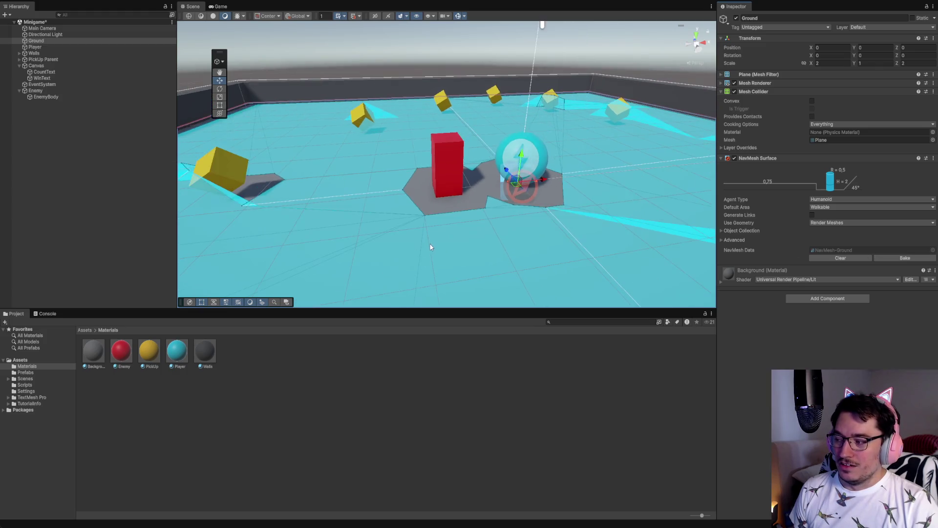
{"action": "mouse_move", "coordinate": [431, 244]}
{"action": "left_mouse_down"}
{"action": "mouse_move", "coordinate": [610, 243]}
{"action": "mouse_move", "coordinate": [607, 262]}
{"action": "mouse_move", "coordinate": [573, 225]}
{"action": "mouse_move", "coordinate": [697, 201]}
{"action": "left_mouse_up"}
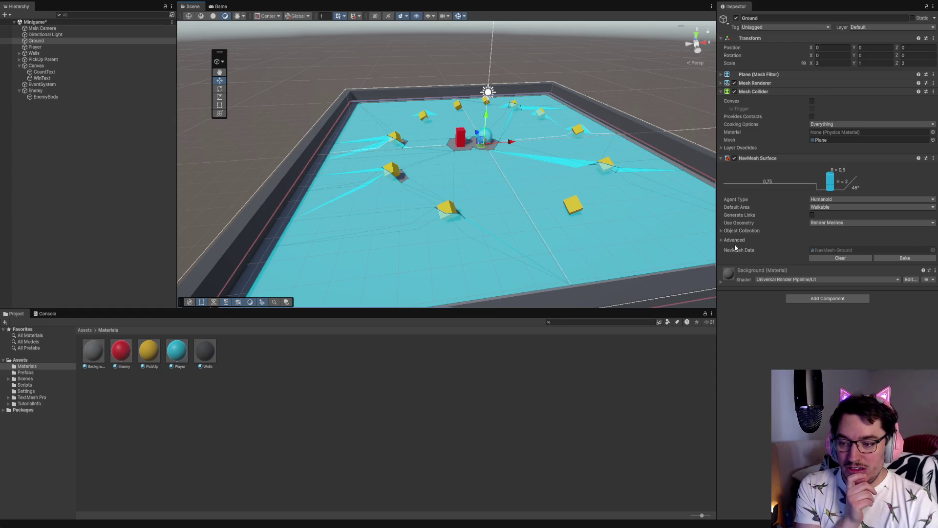
Step: Set the Ground's Collect Objects to Current Object Hierarchy and rebake the navmesh
{"action": "left_click", "coordinate": [723, 232]}
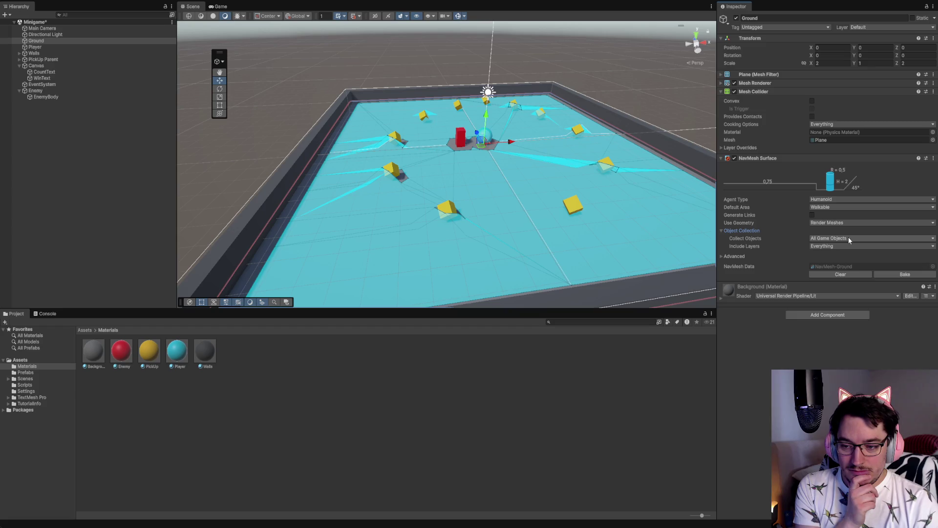
{"action": "left_click", "coordinate": [848, 267]}
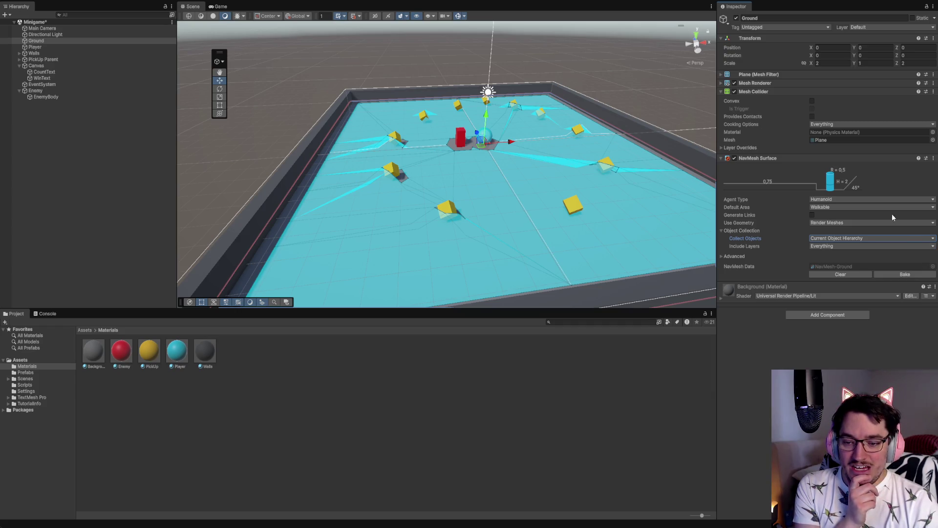
{"action": "left_click", "coordinate": [910, 276]}
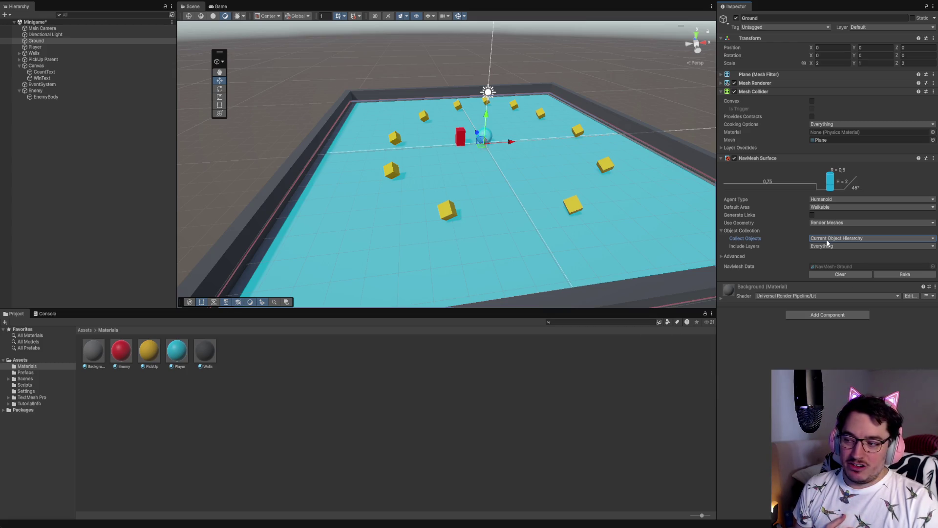
{"action": "scroll", "coordinate": [523, 231], "scroll_direction": "up", "scroll_amount": 5}
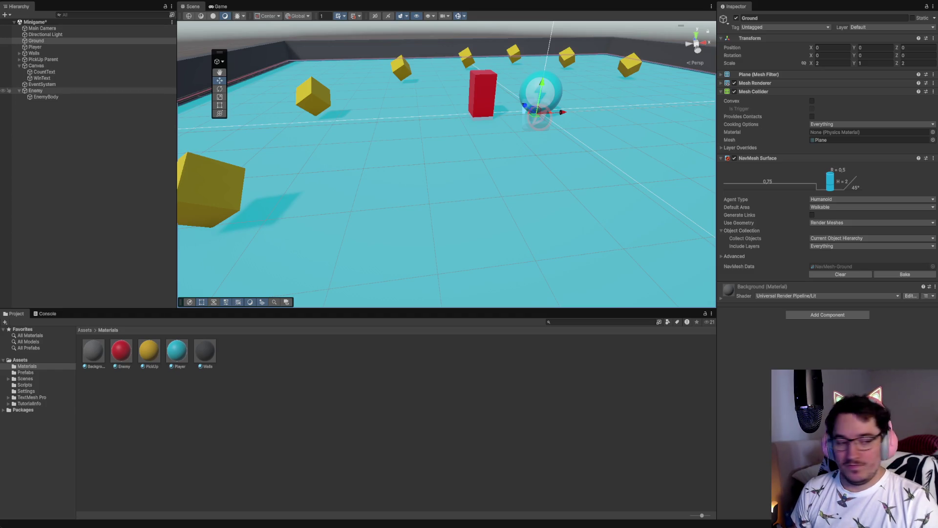
{"action": "left_click", "coordinate": [35, 91]}
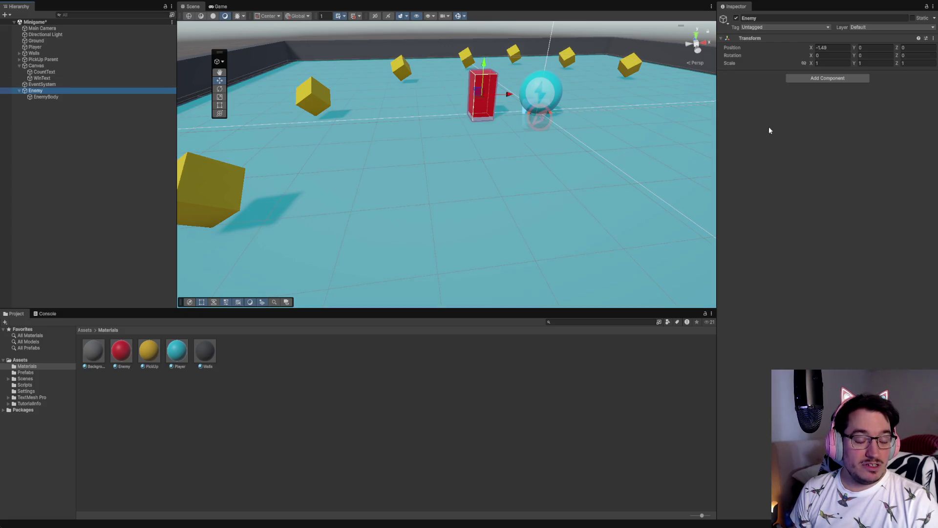
{"action": "left_click", "coordinate": [809, 81]}
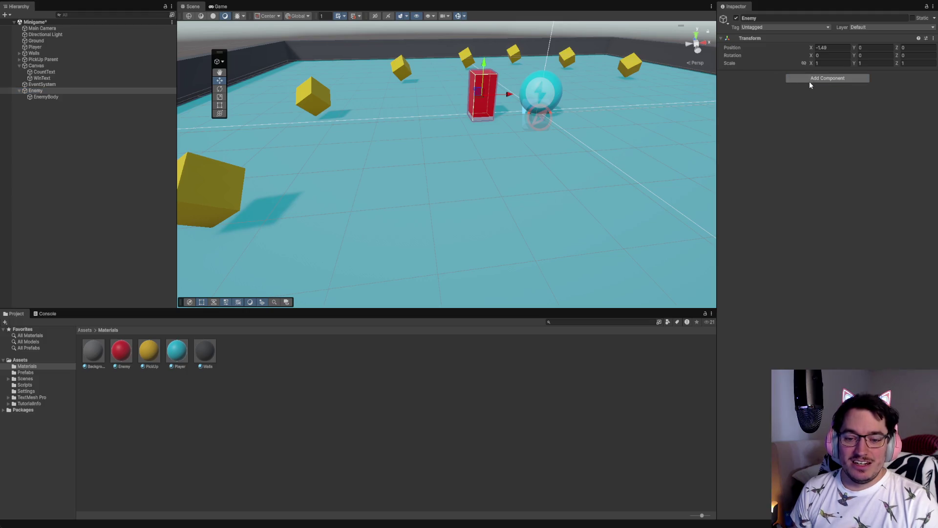
Step: Add a Nav Mesh Agent to the Enemy and lower its Speed from 3.5 to 2.5
{"action": "left_click", "coordinate": [822, 104]}
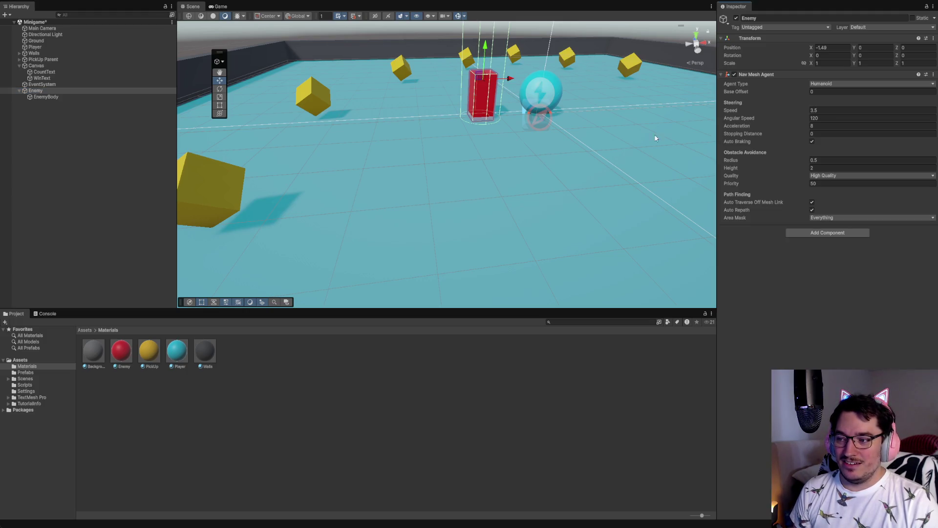
{"action": "scroll", "coordinate": [514, 140], "scroll_direction": "down", "scroll_amount": 3}
{"action": "left_click_drag", "start_coordinate": [578, 81], "coordinate": [556, 154]}
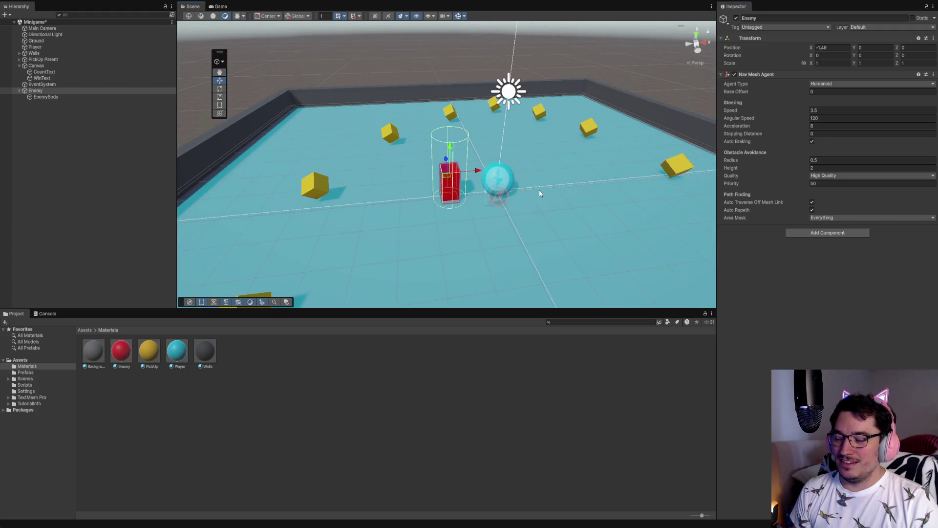
{"action": "scroll", "coordinate": [486, 198], "scroll_direction": "up", "scroll_amount": 3}
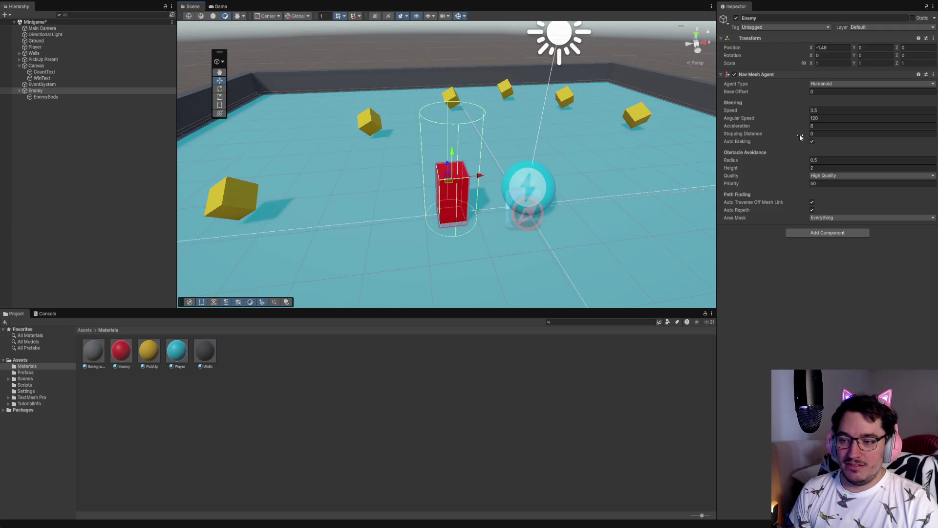
{"action": "left_click", "coordinate": [823, 111]}
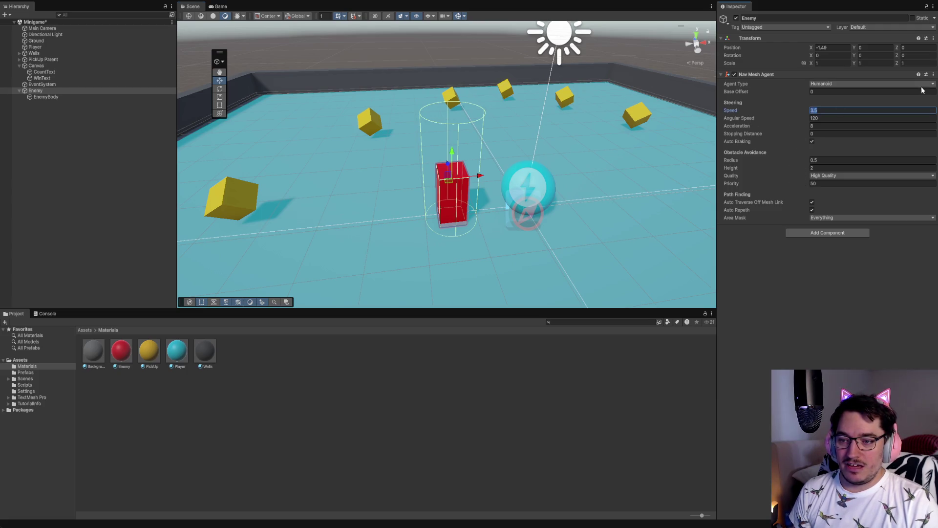
{"action": "type", "text": "2.5"}
{"action": "left_click", "coordinate": [881, 260]}
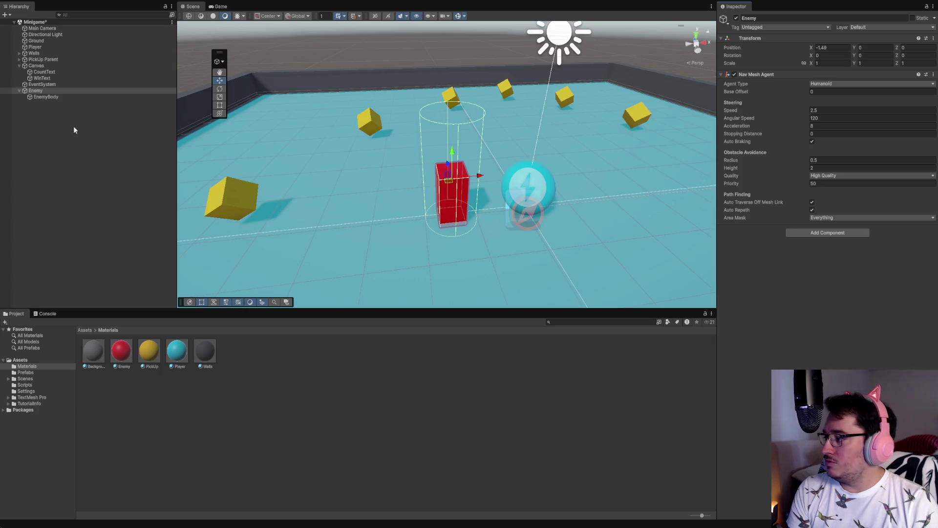
{"action": "left_click", "coordinate": [33, 91]}
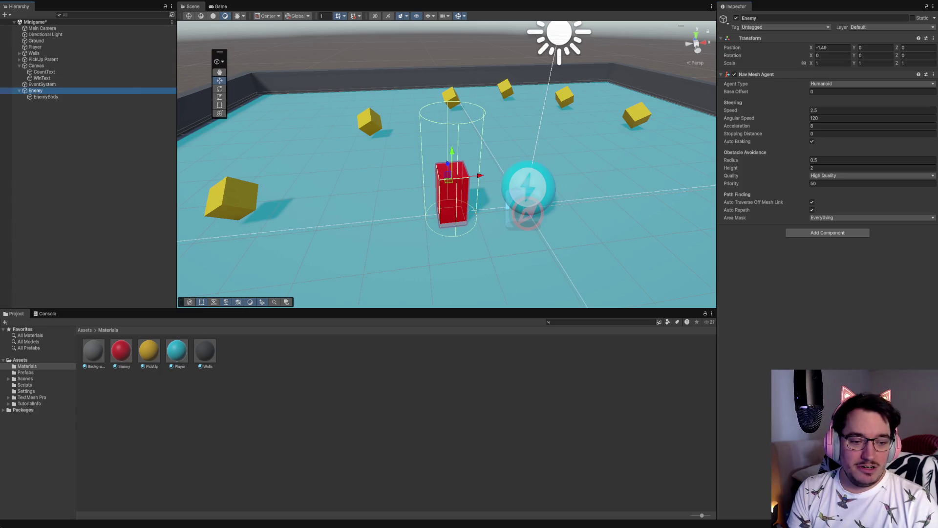
Step: Add a new EnemyMovement script component to the Enemy and view it in the Scripts folder
{"action": "left_click", "coordinate": [834, 234]}
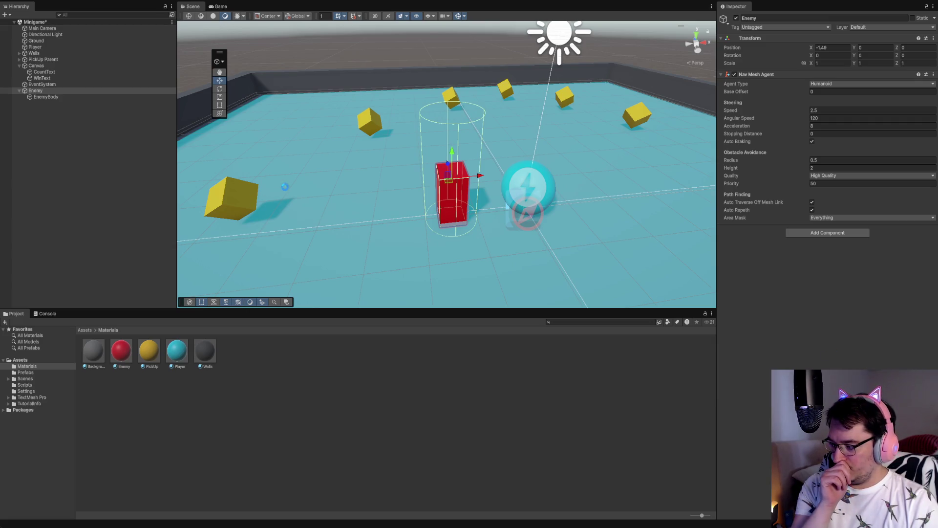
{"action": "left_click", "coordinate": [24, 385]}
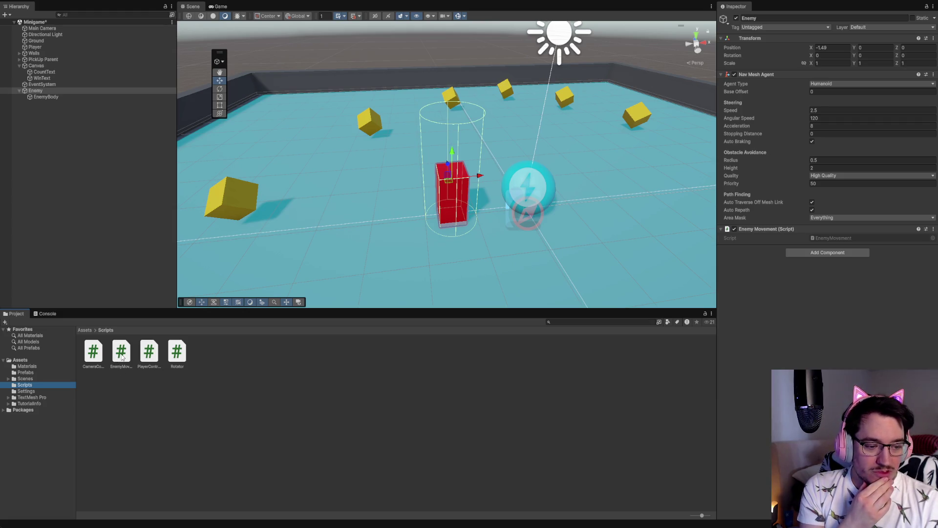
Step: Open the EnemyMovement script from the Scripts folder in the code editor
{"action": "left_click", "coordinate": [128, 352]}
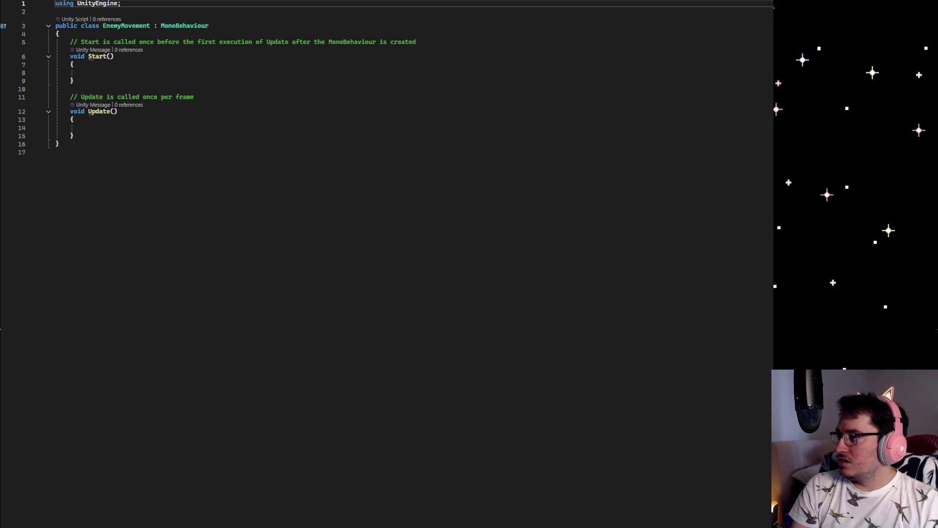
Step: Add 'using UnityEngine.AI;' below the UnityEngine import and make room at the top of the class
{"action": "key", "text": "Return"}
{"action": "type", "text": "using "}
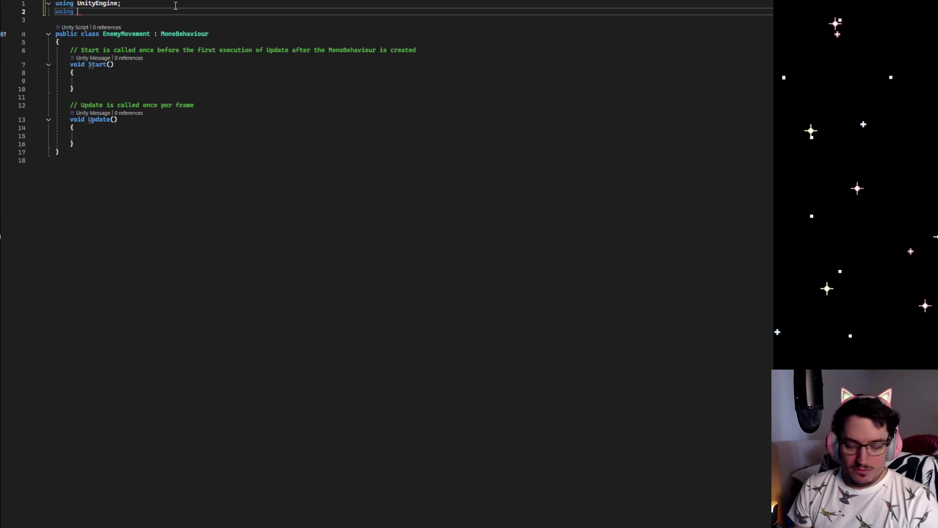
{"action": "type", "text": "UnityE"}
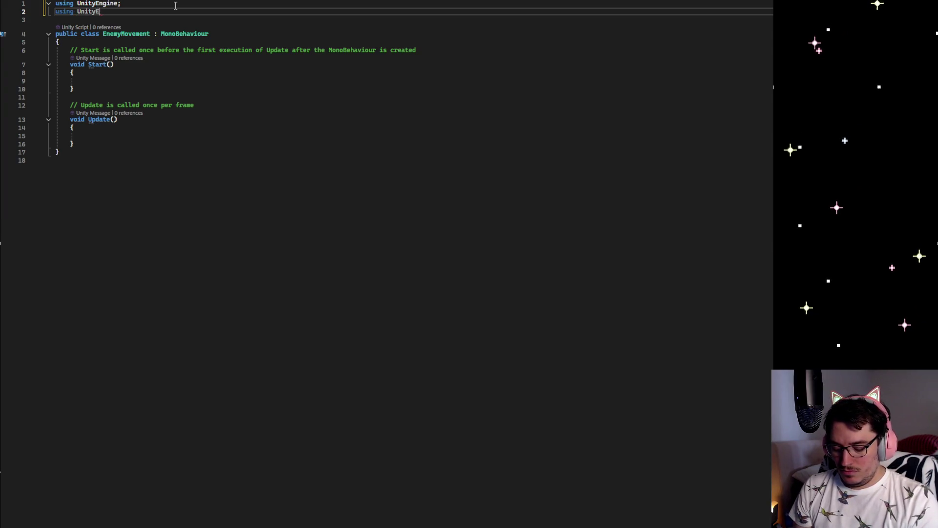
{"action": "type", "text": "ngine"}
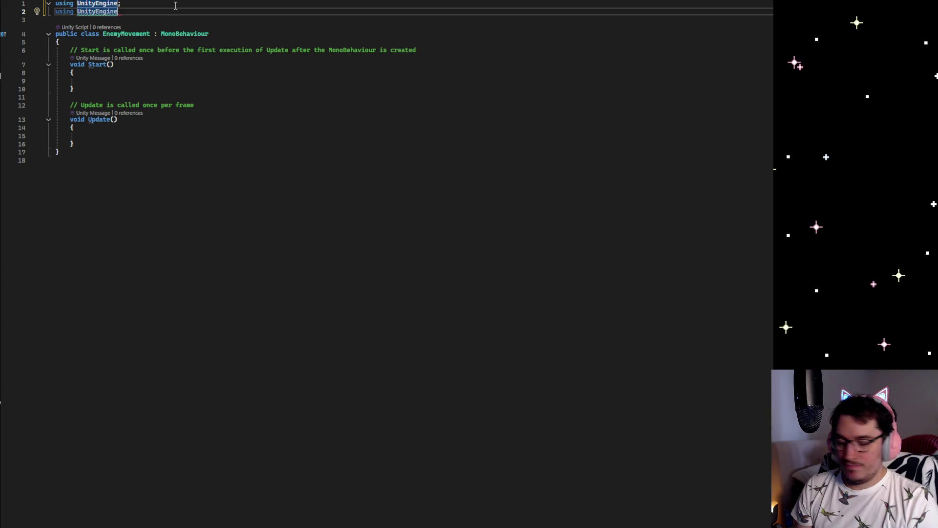
{"action": "type", "text": ".AI;"}
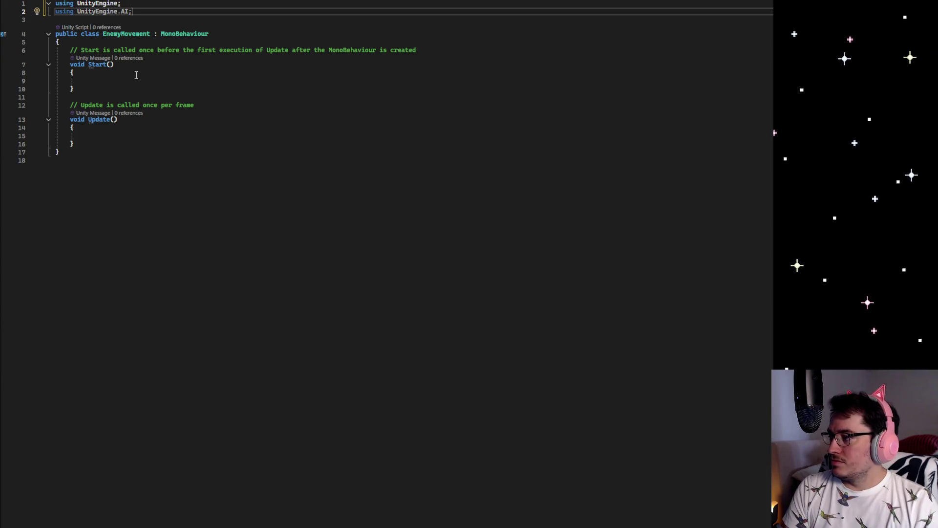
{"action": "left_click", "coordinate": [93, 41]}
{"action": "key", "text": "Return"}
{"action": "key", "text": "Return"}
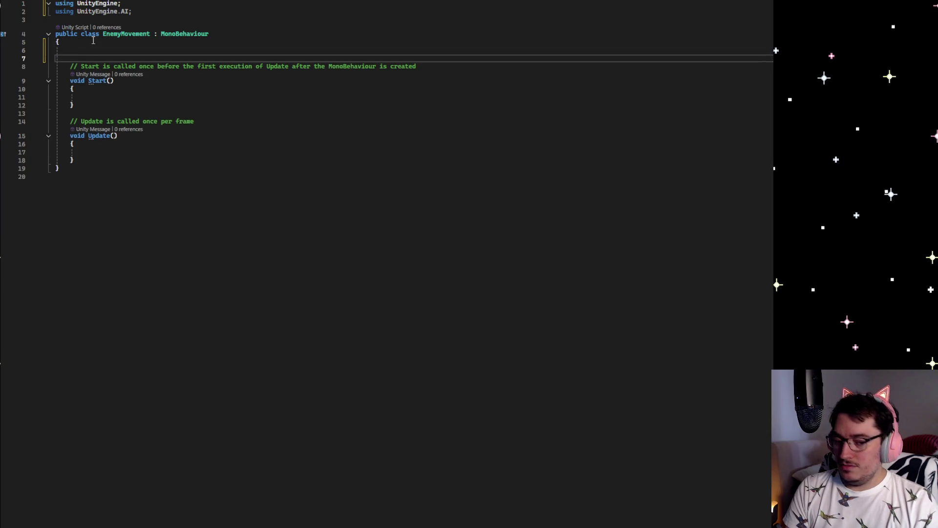
{"action": "key", "text": "Up"}
Step: Declare 'public Transform player;' and begin the 'private NavMeshAgent navMeshAgent' field
{"action": "type", "text": "public tr"}
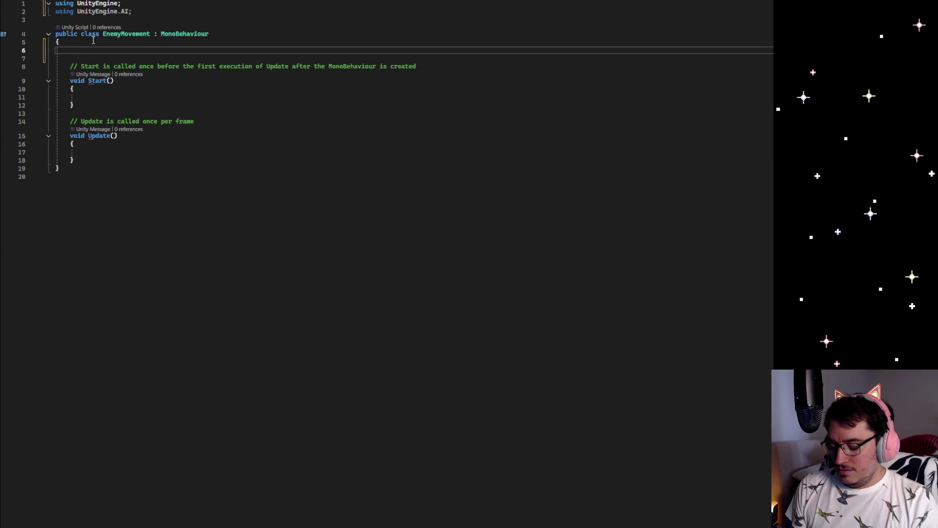
{"action": "type", "text": "ansf"}
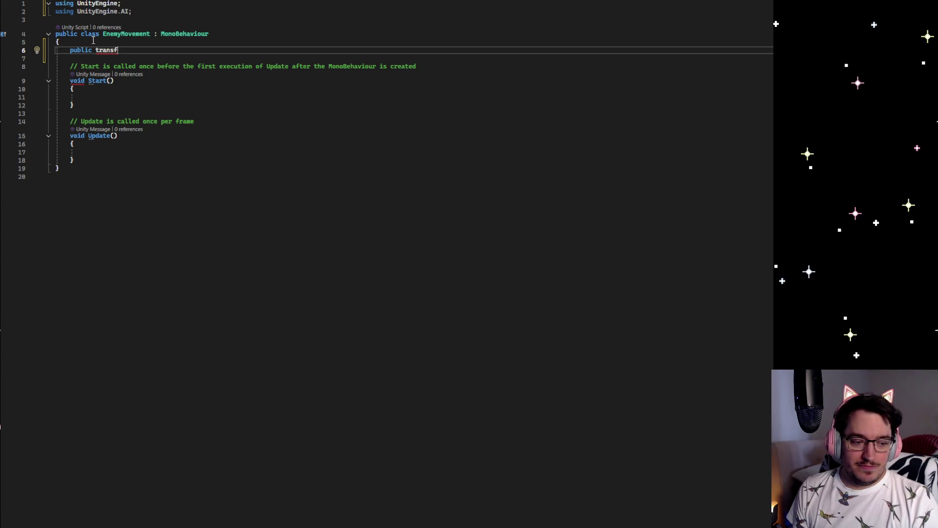
{"action": "key", "text": "Tab"}
{"action": "type", "text": "player;"}
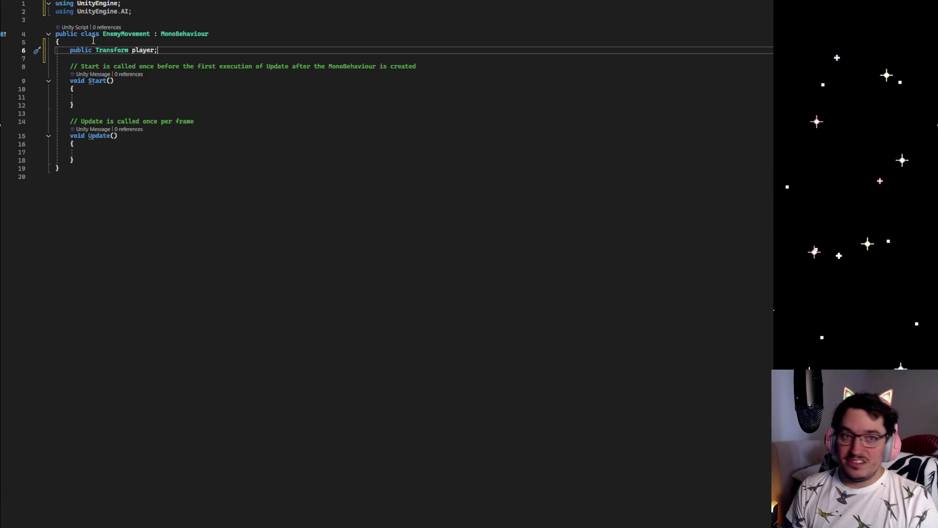
{"action": "key", "text": "Return"}
{"action": "key", "text": "Return"}
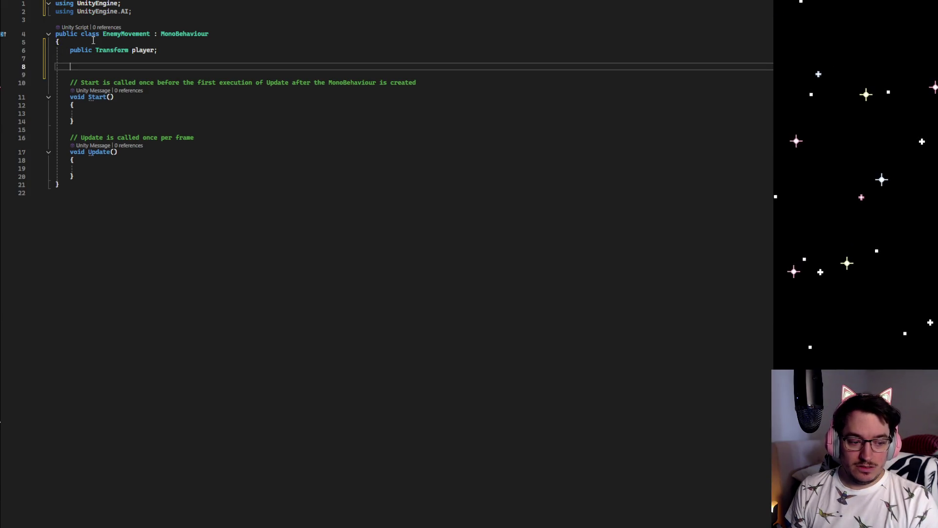
{"action": "type", "text": "privat"}
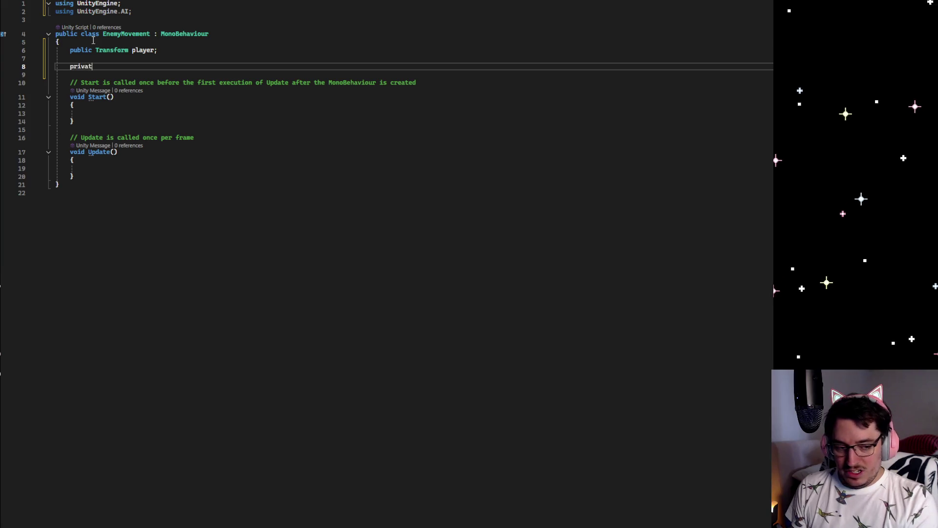
{"action": "type", "text": "e NavMe"}
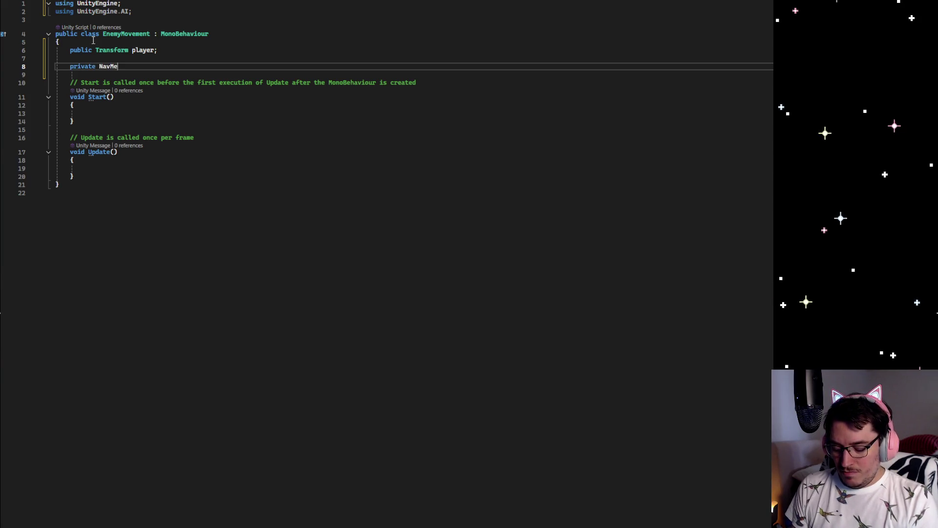
{"action": "type", "text": "shAgent"}
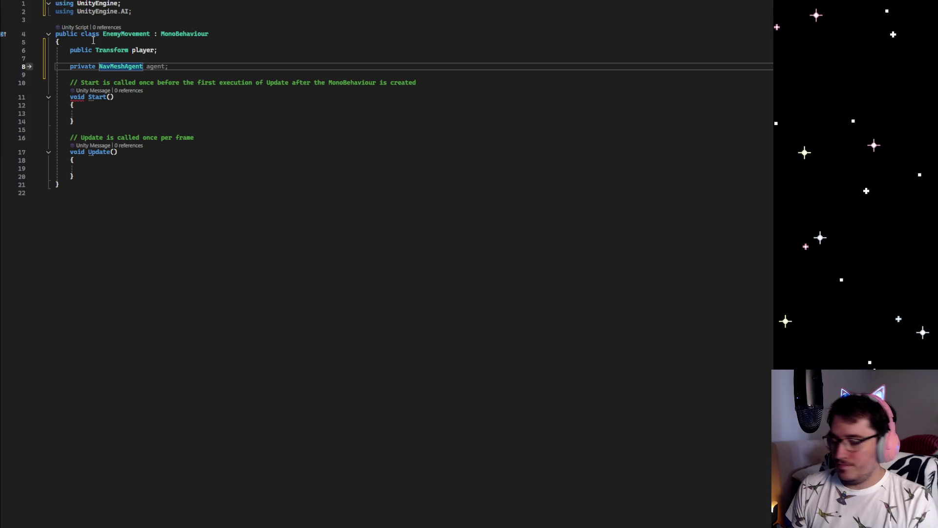
{"action": "type", "text": " navMes"}
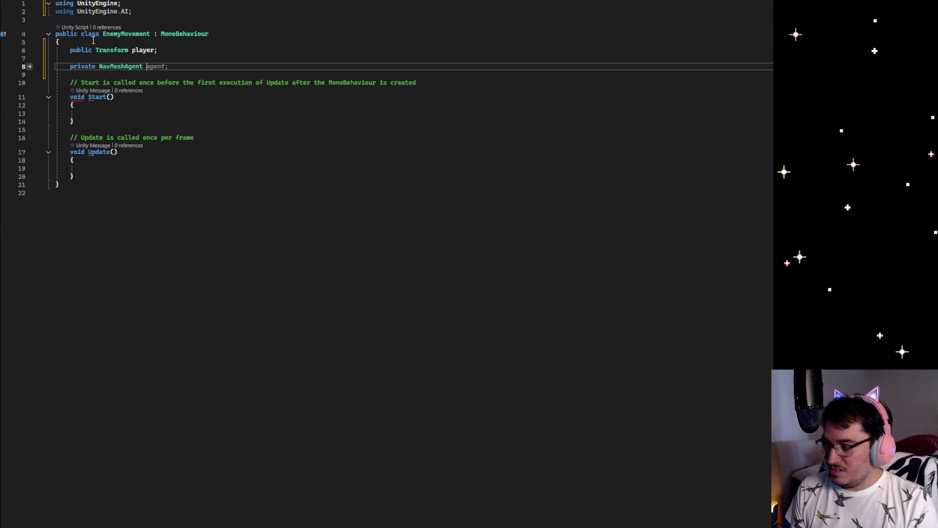
{"action": "type", "text": "hAgent;"}
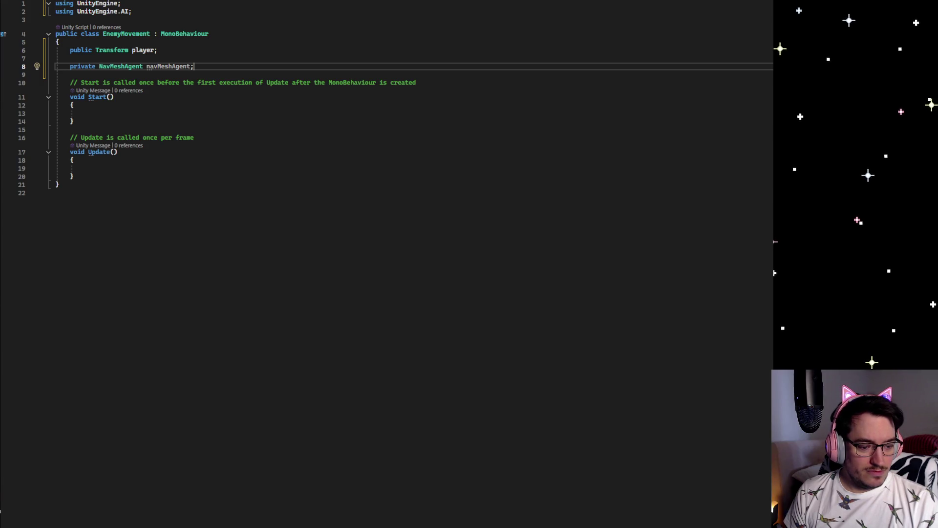
Step: In Start, assign navMeshAgent = GetComponent<NavMeshAgent>(); and save the EnemyMovement script
{"action": "left_click", "coordinate": [80, 111]}
{"action": "key", "text": "Return"}
{"action": "key", "text": "Return"}
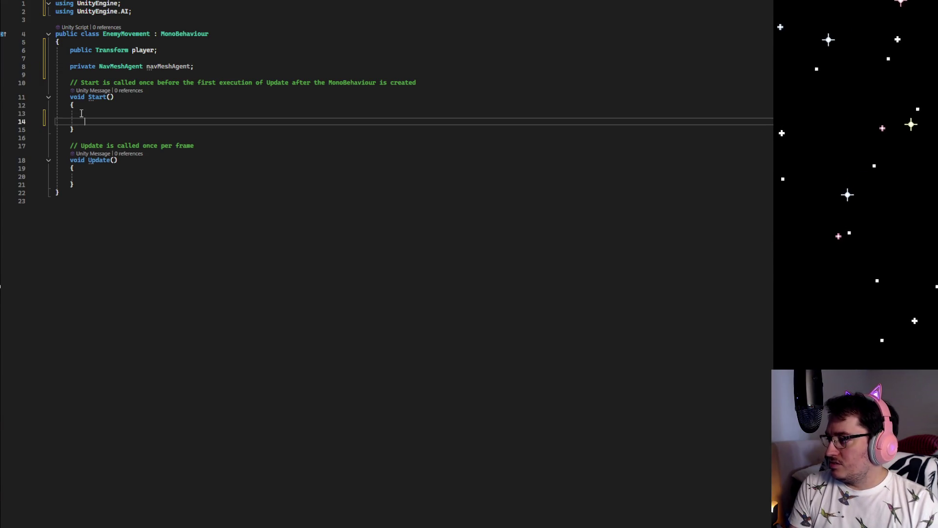
{"action": "key", "text": "Up"}
{"action": "key", "text": "Up"}
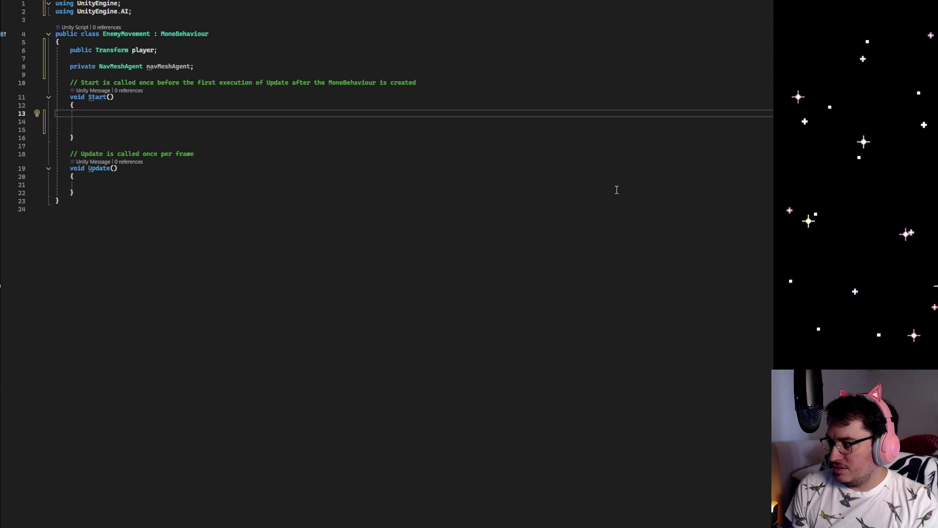
{"action": "type", "text": "navM"}
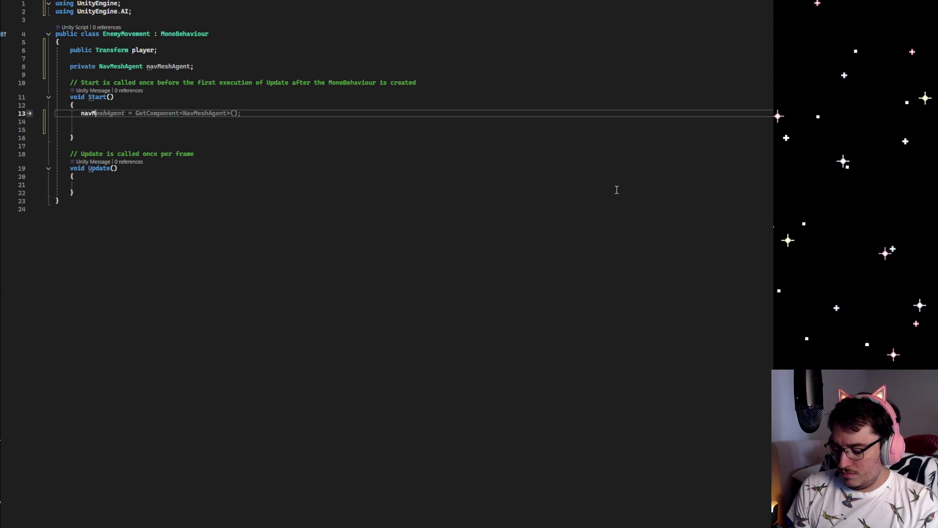
{"action": "type", "text": "EshAgent"}
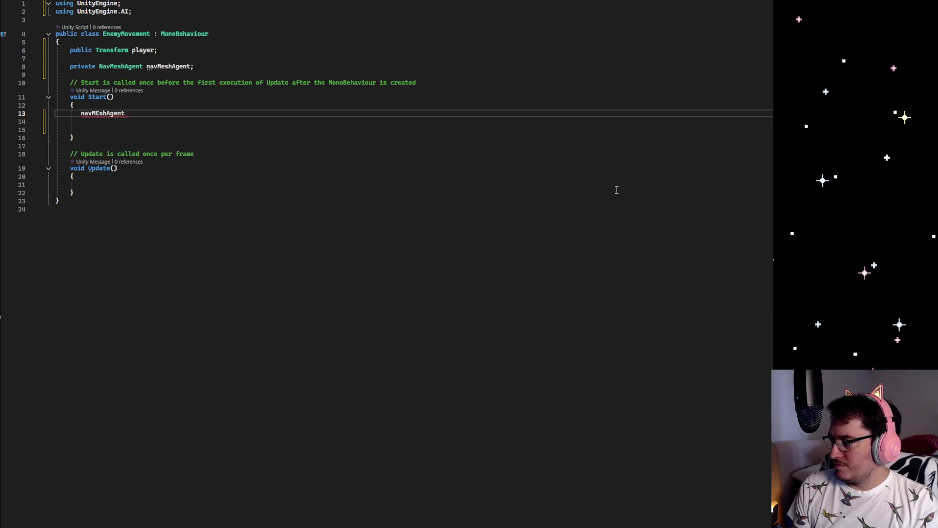
{"action": "key", "text": "ctrl+space"}
{"action": "key", "text": "Tab"}
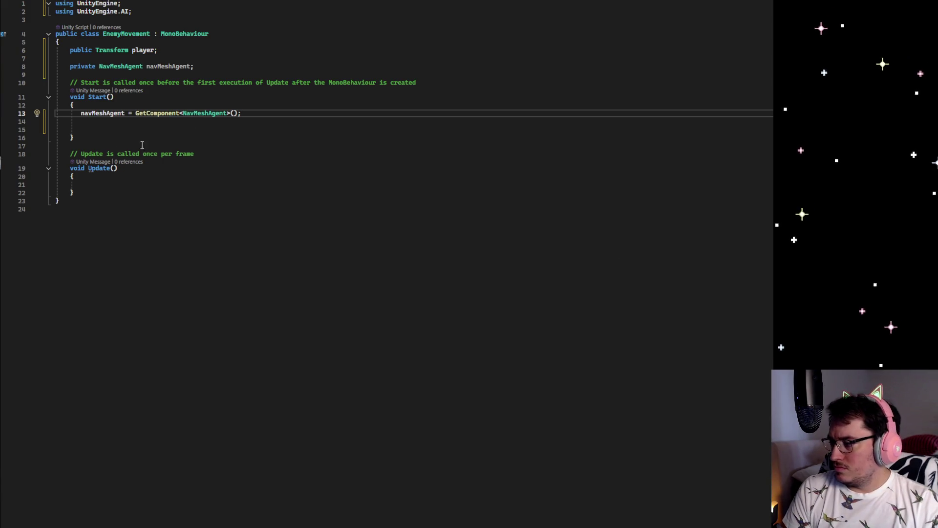
{"action": "key", "text": "Delete"}
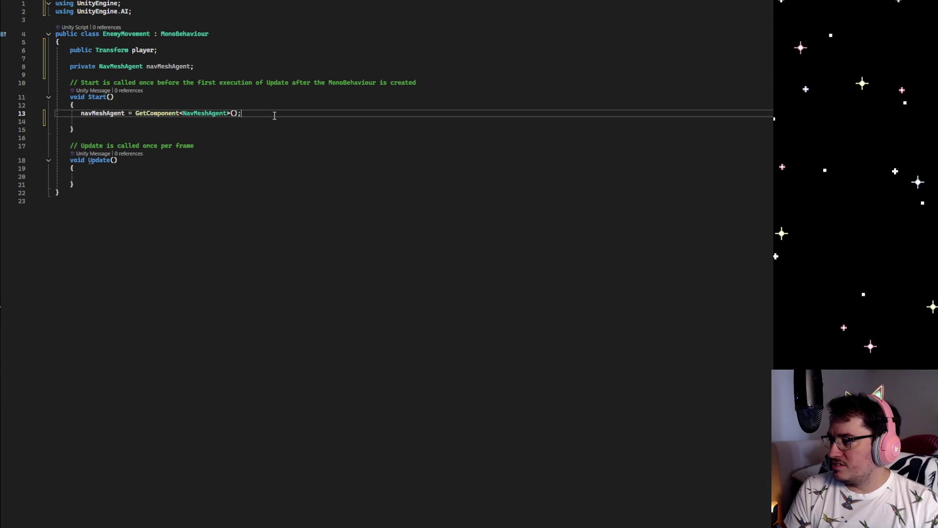
{"action": "key", "text": "ctrl+s"}
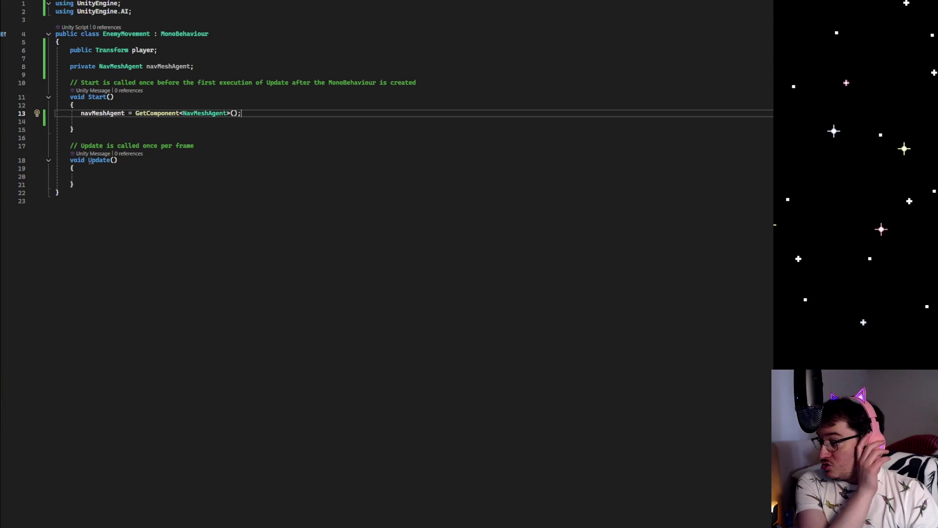
{"action": "left_click", "coordinate": [94, 176]}
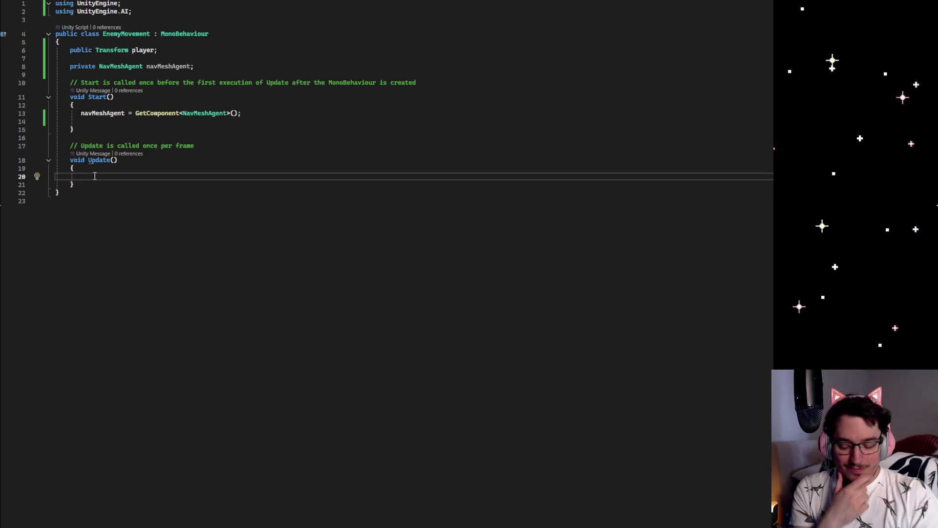
Step: Add if (player != null) { navMeshAgent.SetDestination(player.position); } to Update and save the script
{"action": "type", "text": "if (player"}
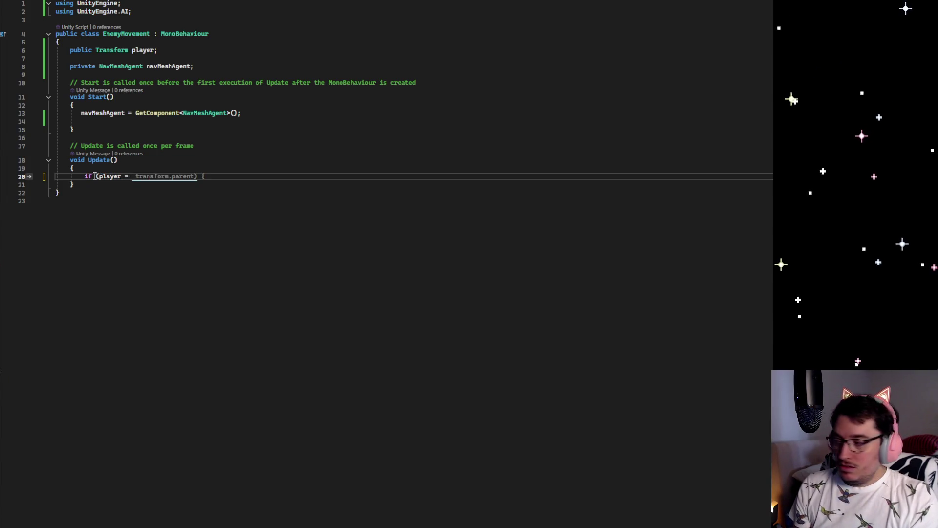
{"action": "type", "text": " !="}
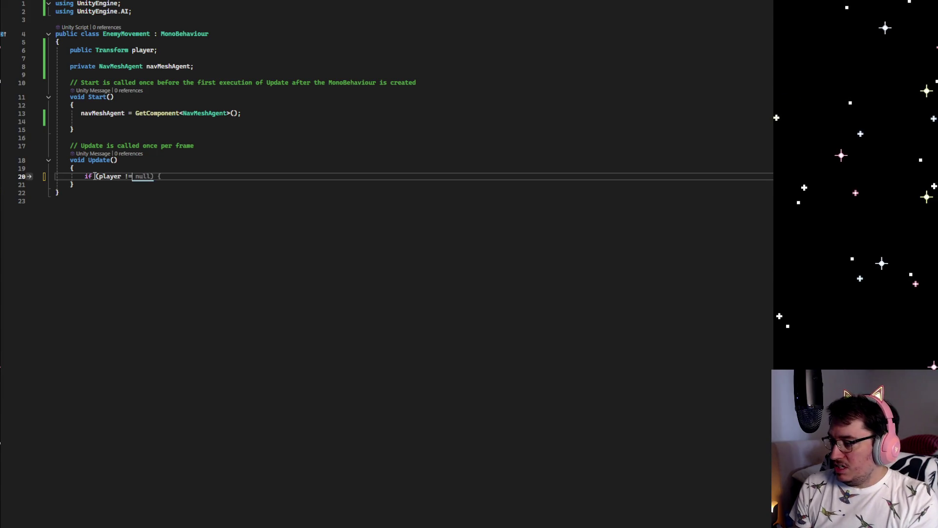
{"action": "type", "text": " null"}
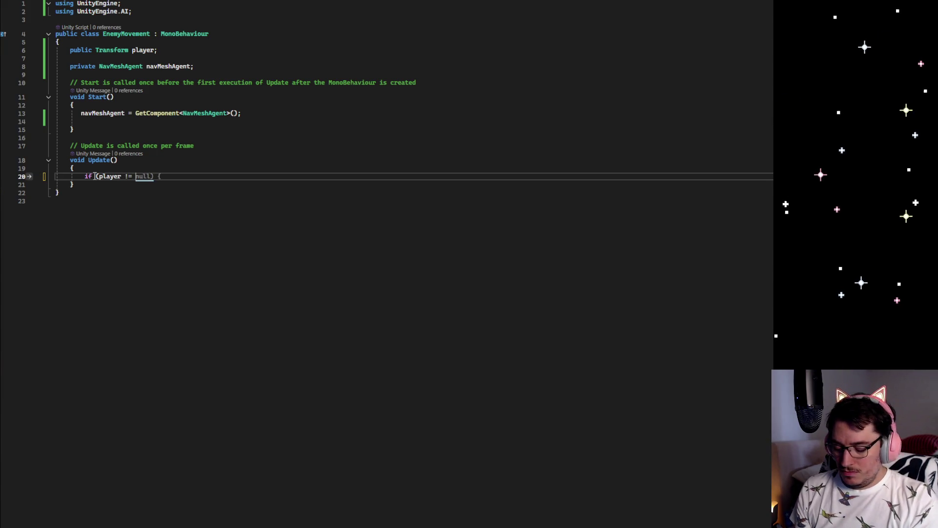
{"action": "key", "text": "Tab"}
{"action": "key", "text": "Return"}
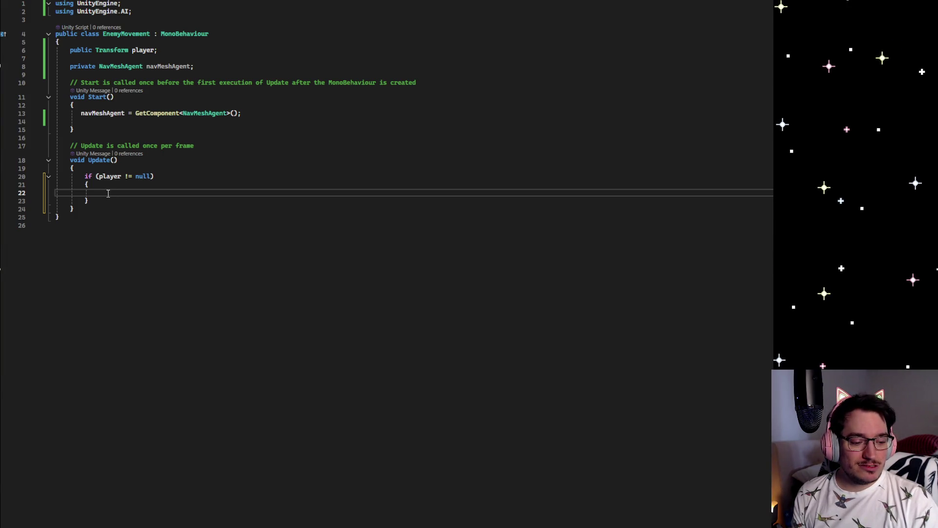
{"action": "type", "text": "navMeshA"}
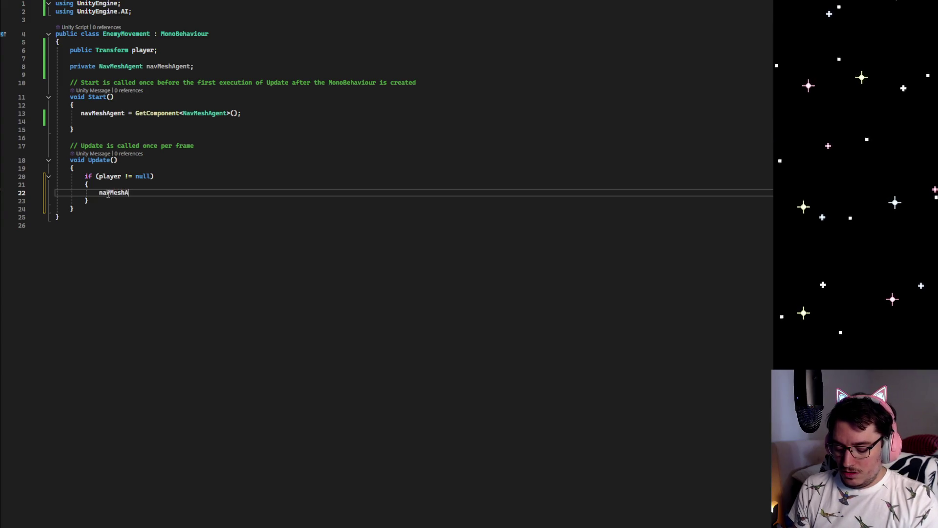
{"action": "type", "text": "gent."}
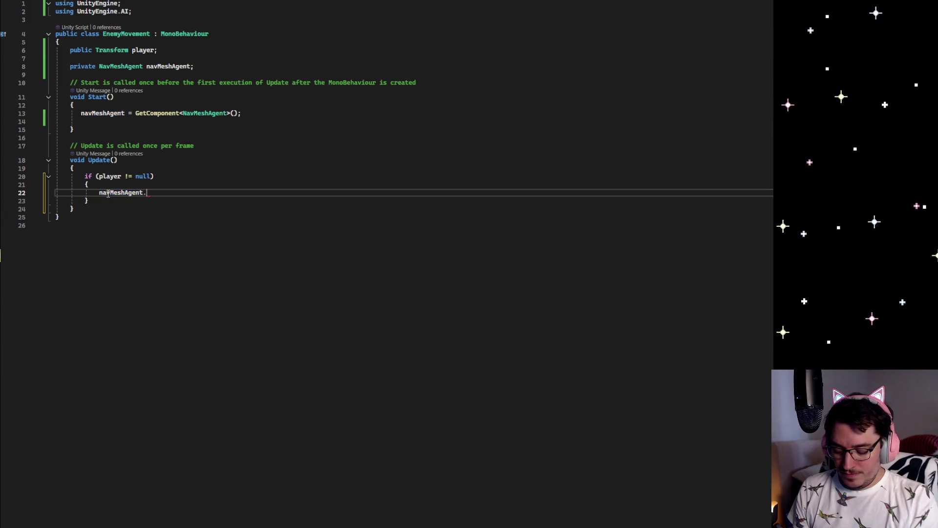
{"action": "type", "text": "SetDestinatio"}
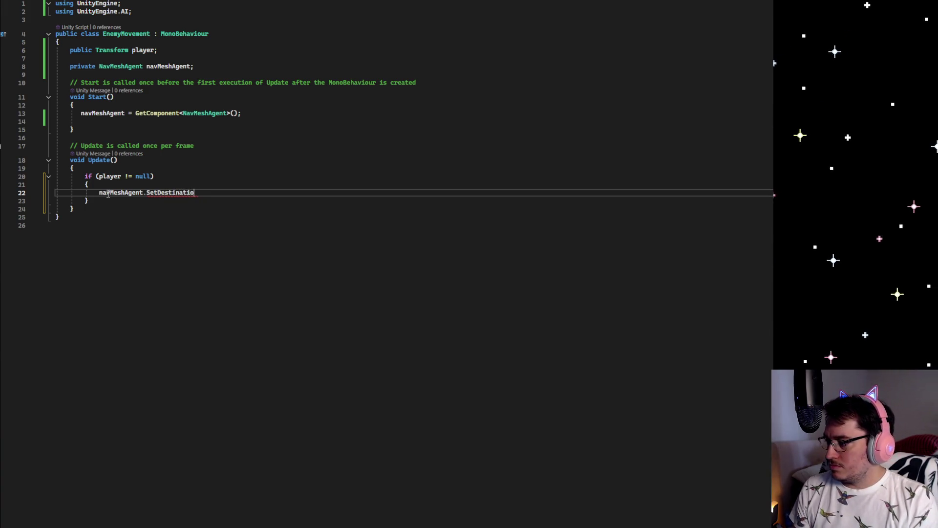
{"action": "type", "text": "n"}
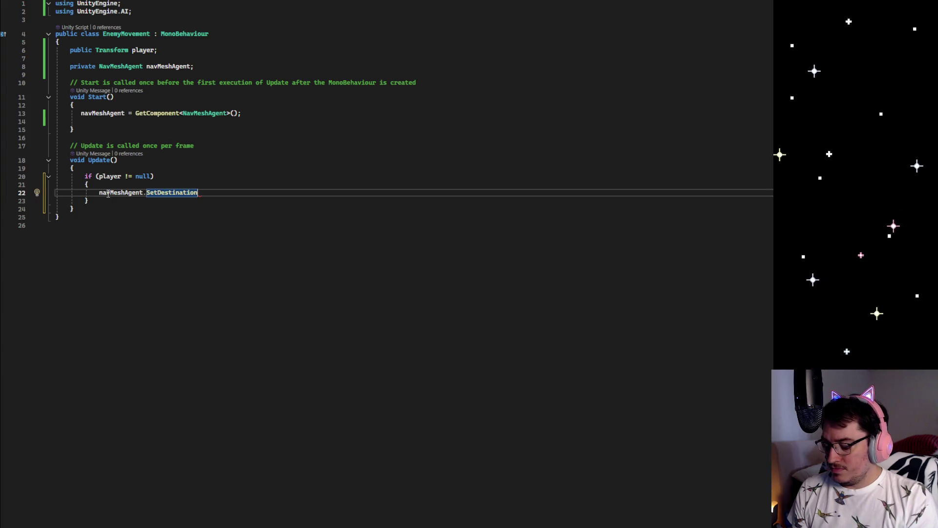
{"action": "type", "text": "(player."}
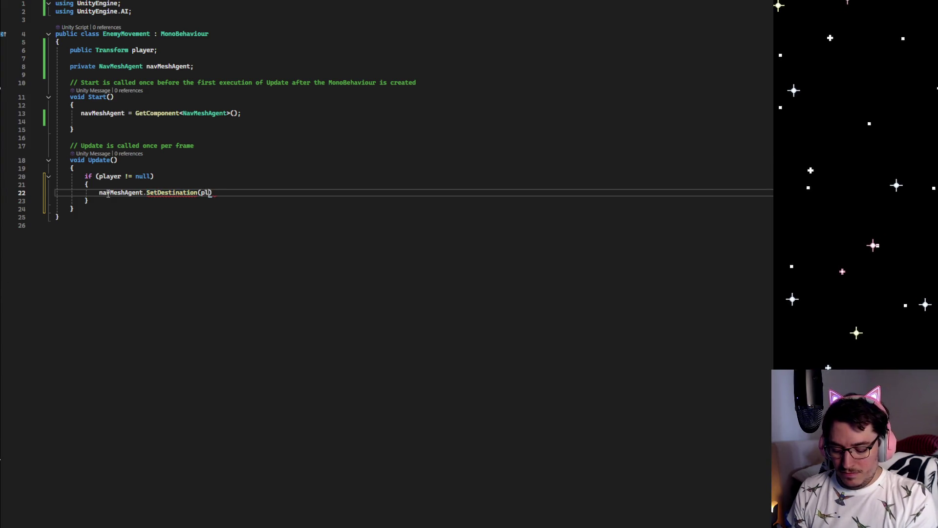
{"action": "type", "text": "position);"}
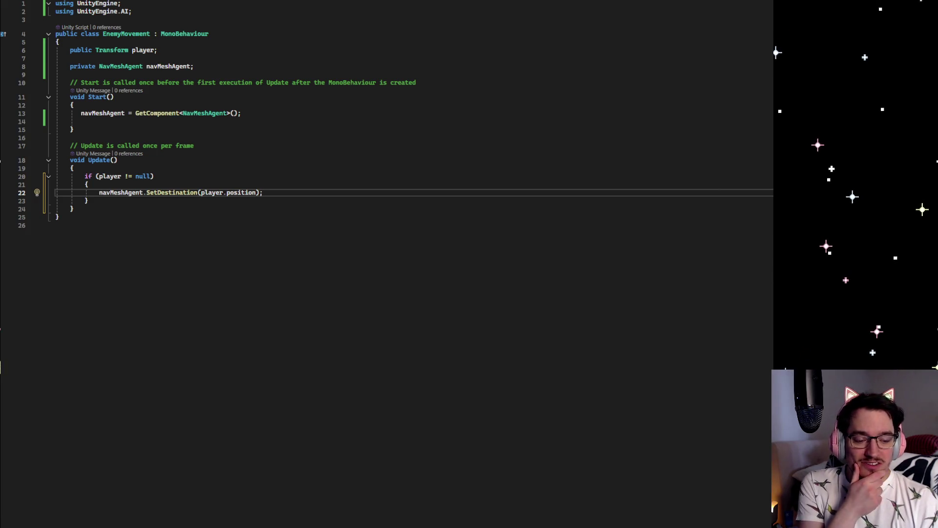
{"action": "left_click", "coordinate": [771, 309]}
{"action": "key", "text": "ctrl+s"}
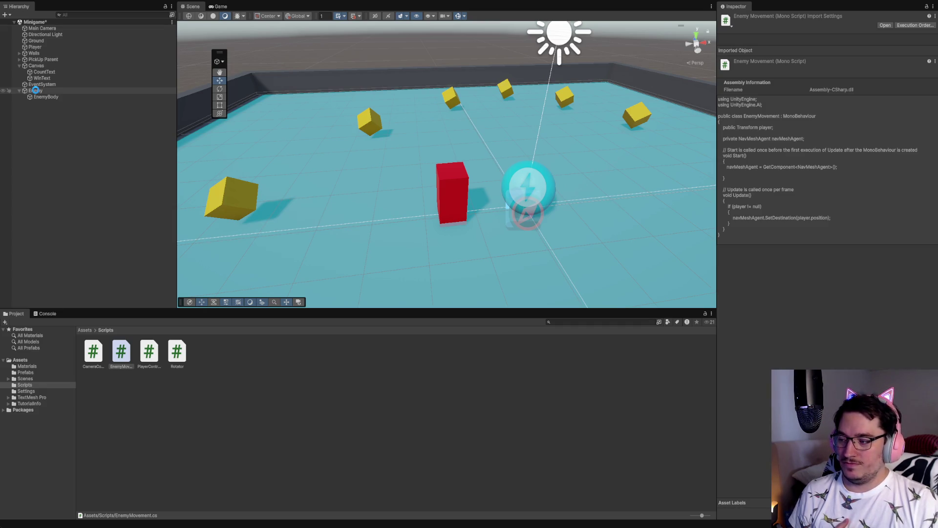
Step: Assign the Player transform to the Enemy Movement Player field on Enemy and enter Play mode
{"action": "left_click", "coordinate": [35, 92]}
{"action": "left_click", "coordinate": [35, 90]}
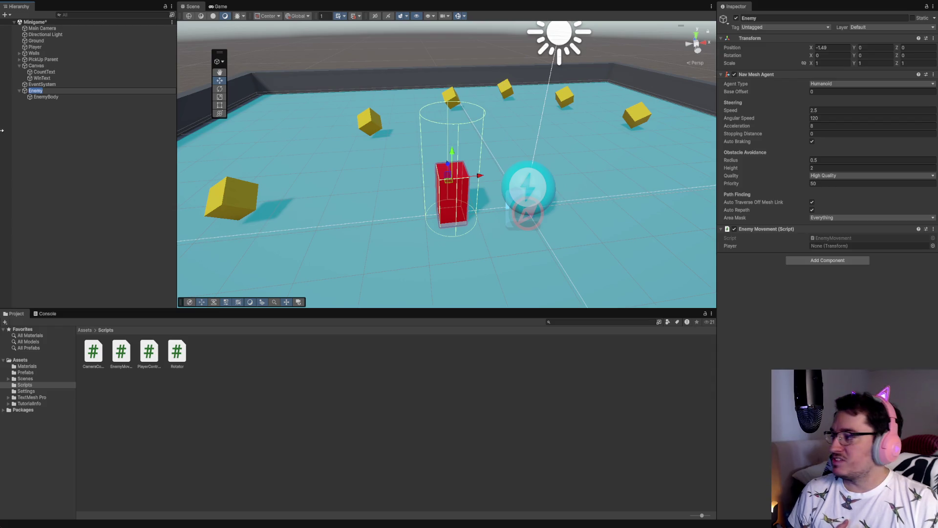
{"action": "left_click_drag", "start_coordinate": [34, 47], "coordinate": [672, 210]}
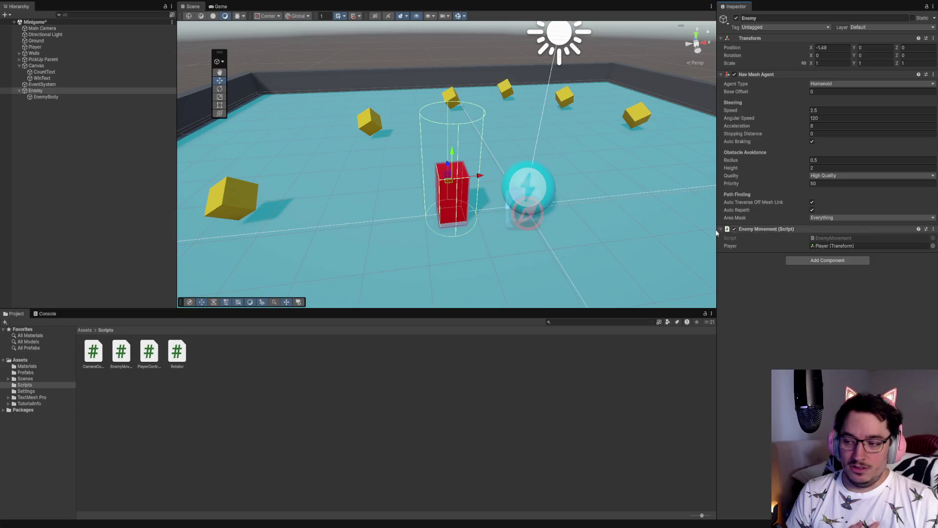
{"action": "scroll", "coordinate": [547, 223], "scroll_direction": "down", "scroll_amount": 5}
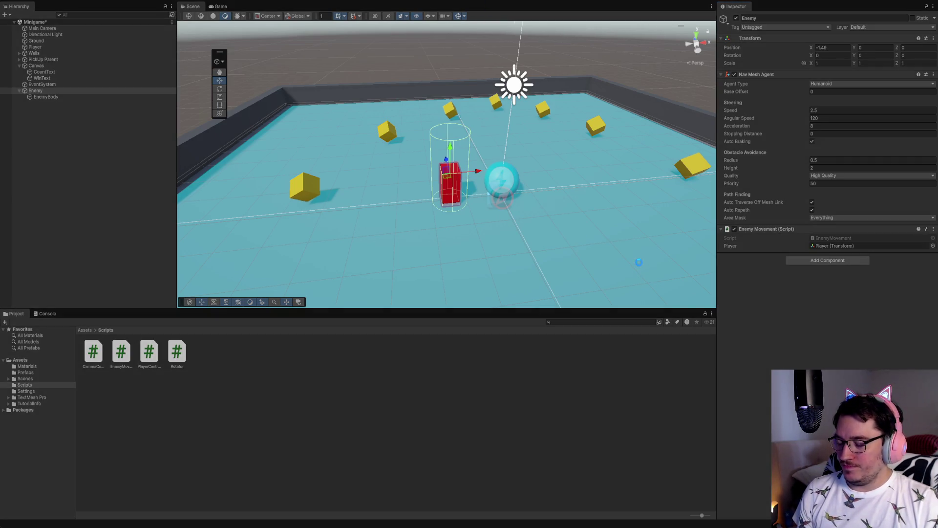
{"action": "key", "text": "ctrl+p"}
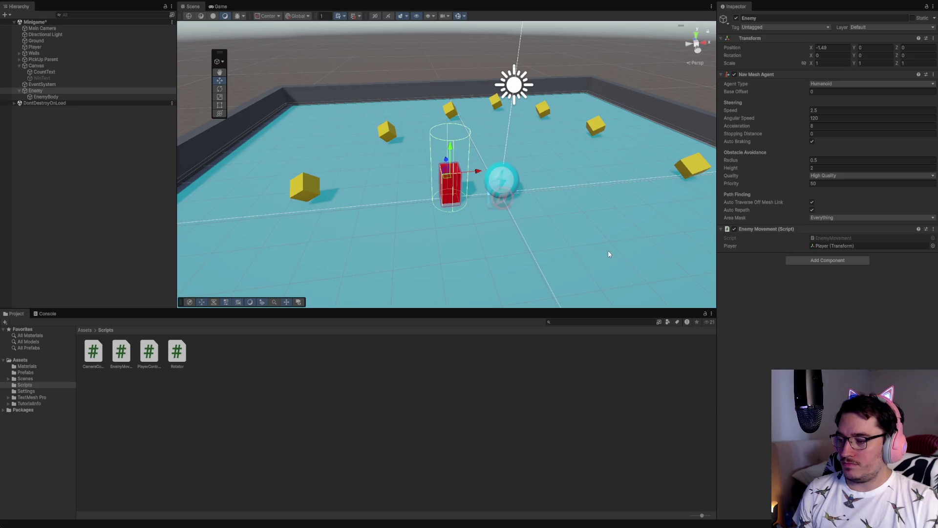
Step: Roll the ball around the arena with the arrow keys, collecting every pickup
{"action": "key", "text": "Up"}
{"action": "key", "text": "Right"}
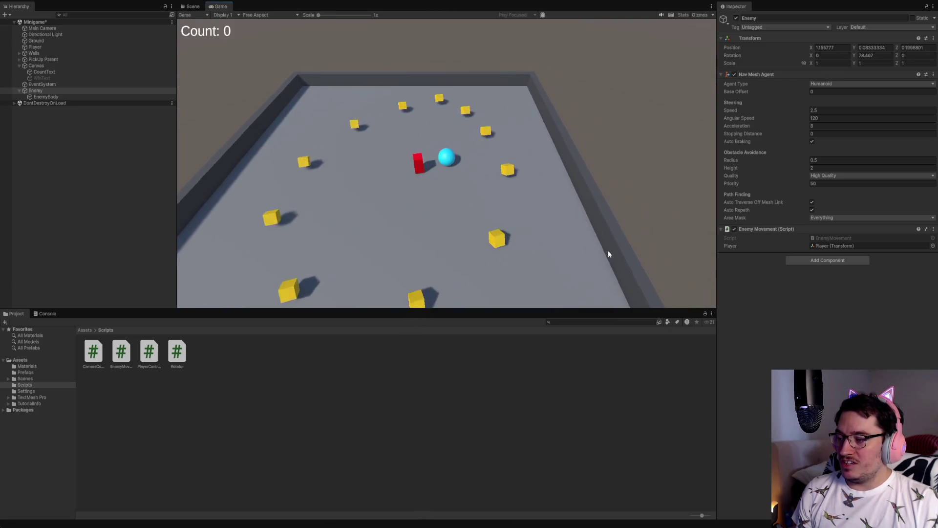
{"action": "key", "text": "Left"}
{"action": "key", "text": "Down"}
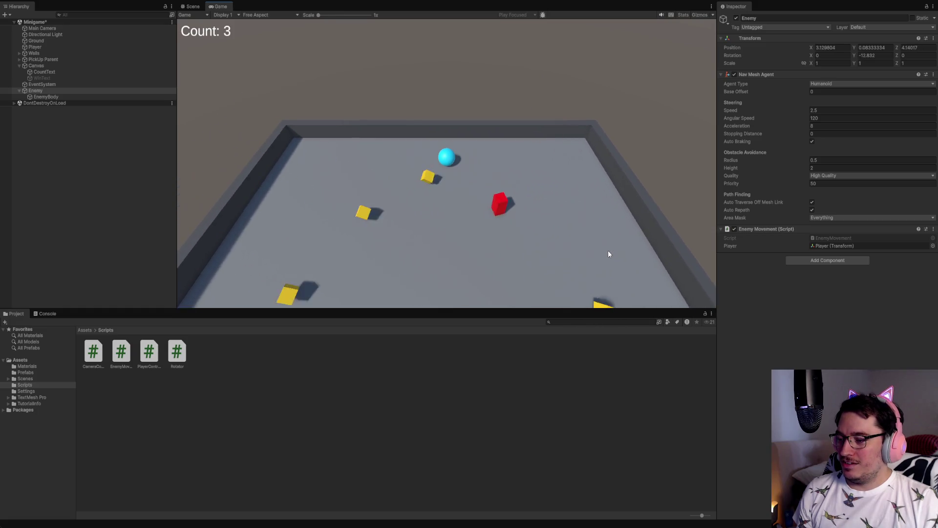
{"action": "key", "text": "Down"}
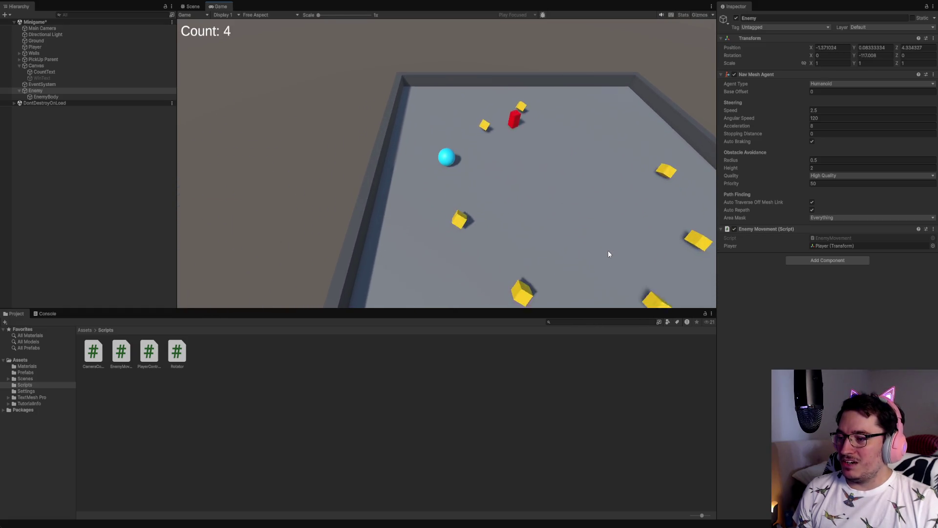
{"action": "key", "text": "Up"}
{"action": "key", "text": "Right"}
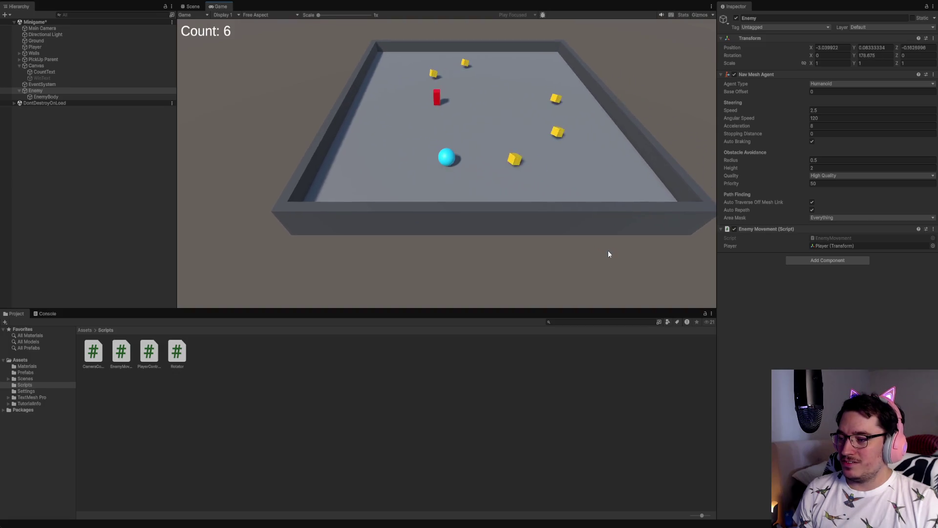
{"action": "key", "text": "Right"}
{"action": "key", "text": "Up"}
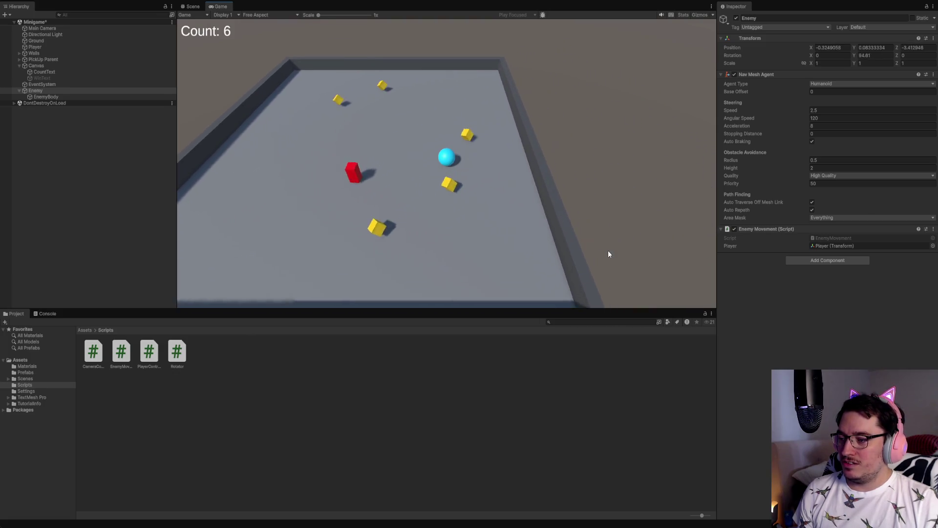
{"action": "key", "text": "Right"}
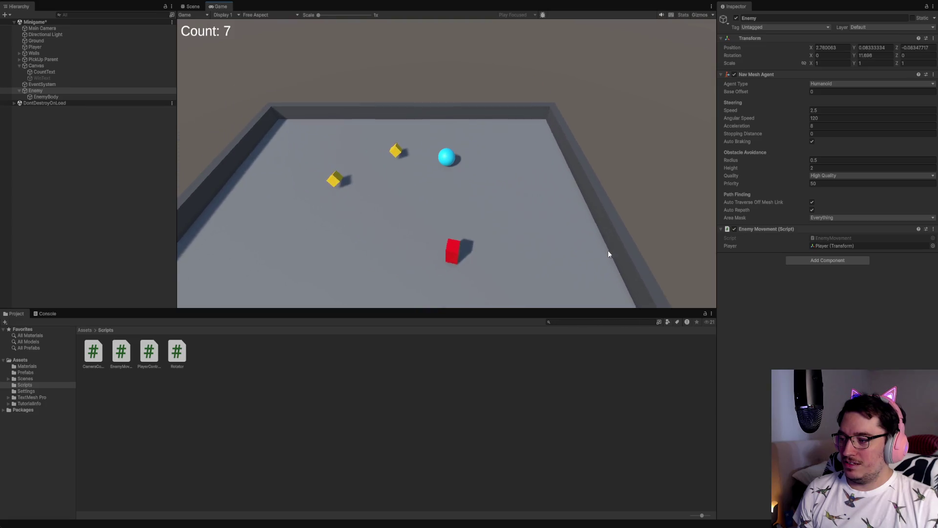
{"action": "key", "text": "Left"}
{"action": "key", "text": "Down"}
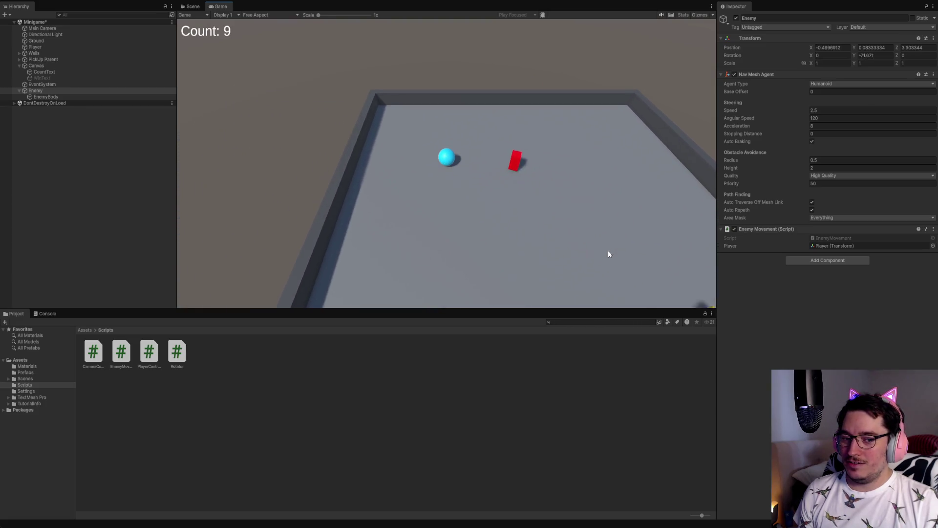
{"action": "key", "text": "Right"}
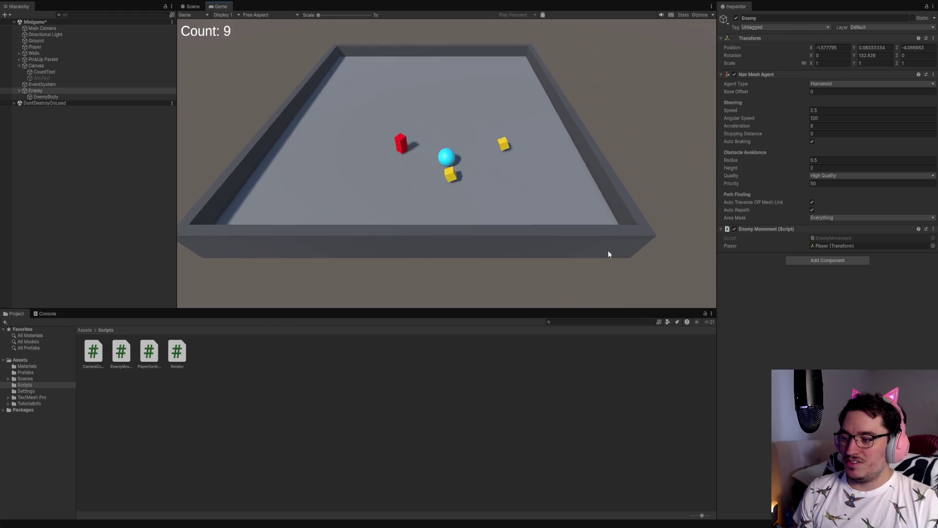
{"action": "key", "text": "Down"}
{"action": "key", "text": "Left"}
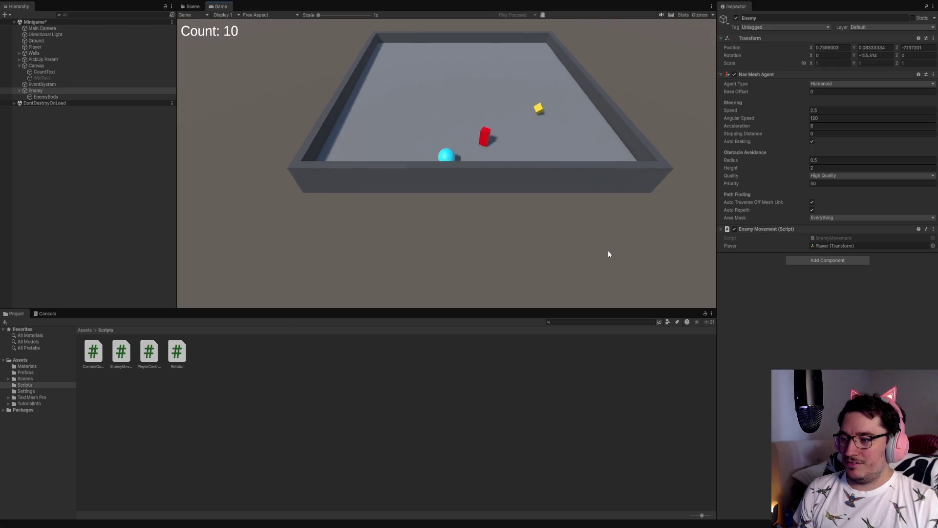
{"action": "key", "text": "Up"}
{"action": "key", "text": "Right"}
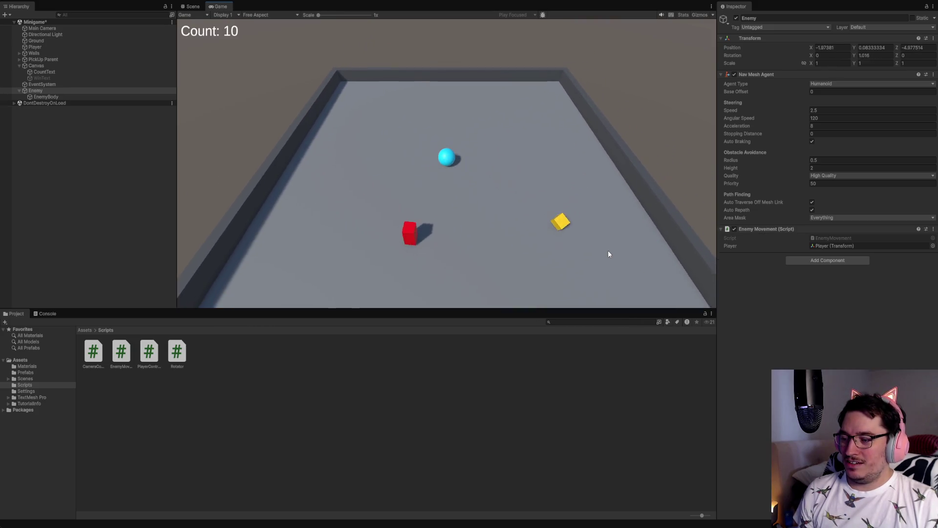
Step: Roll the ball past the chasing red enemy along the near and right walls, then stop Play mode
{"action": "key", "text": "Down"}
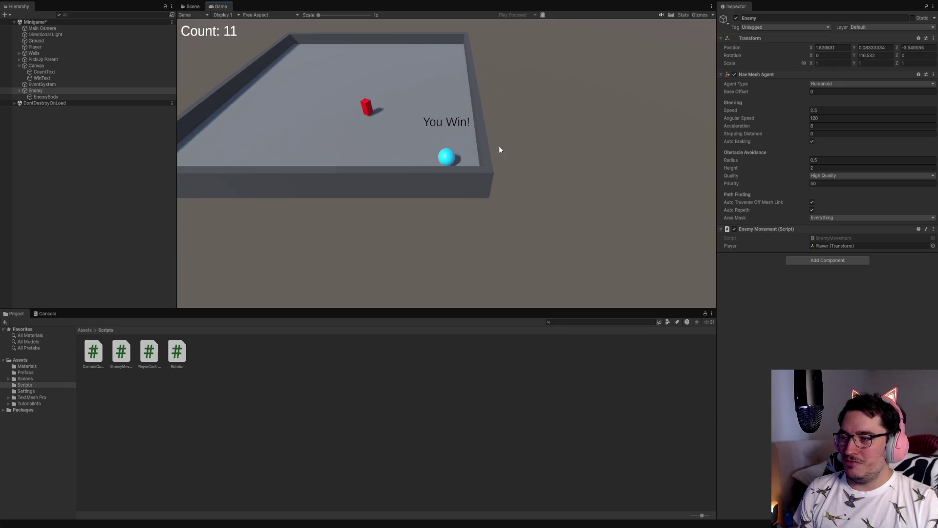
{"action": "key", "text": "Up"}
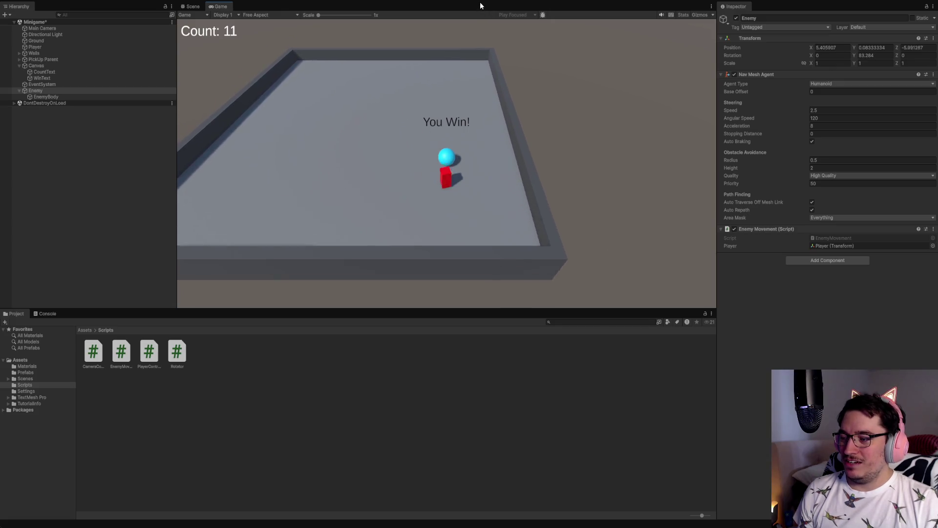
{"action": "key", "text": "Down"}
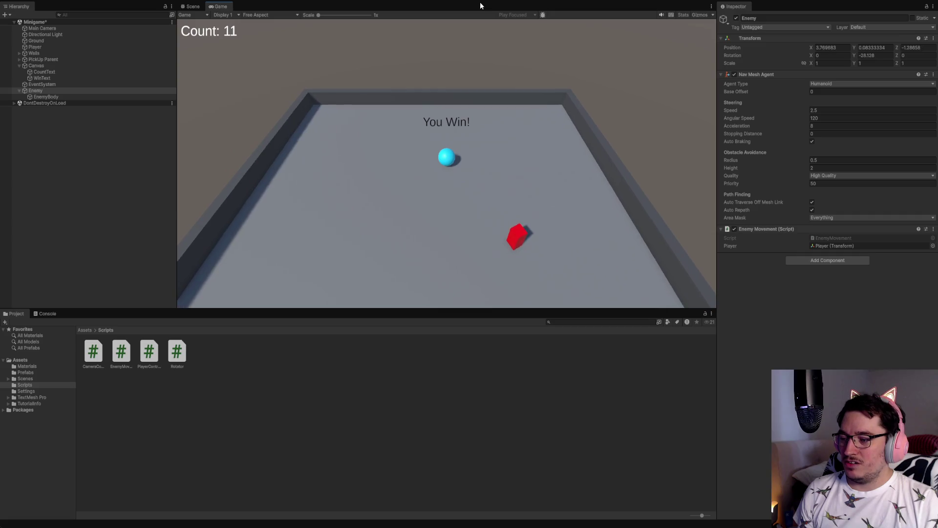
{"action": "key", "text": "Down"}
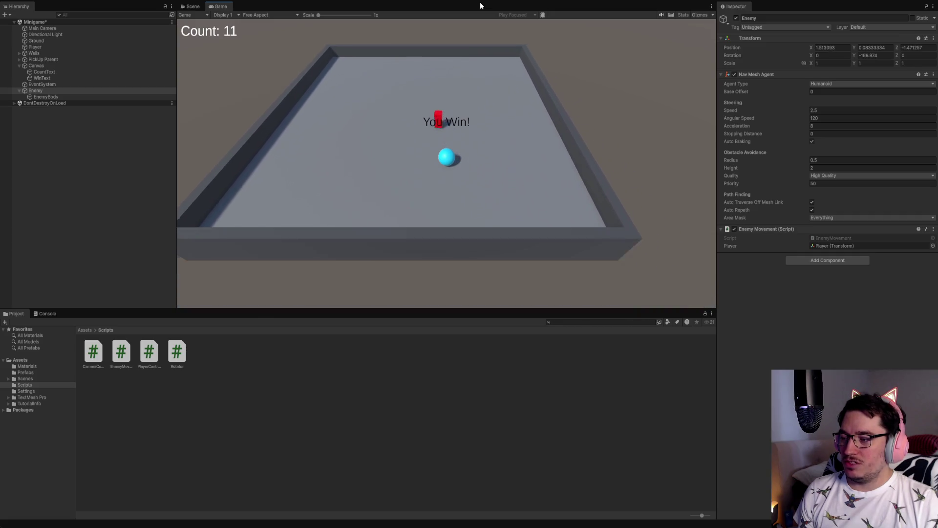
{"action": "key", "text": "Right"}
{"action": "key", "text": "Right"}
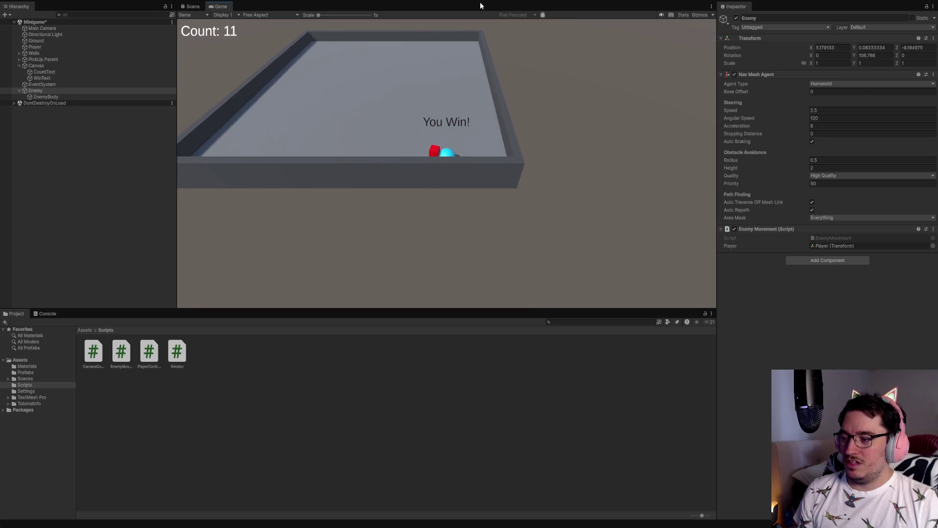
{"action": "key", "text": "Up"}
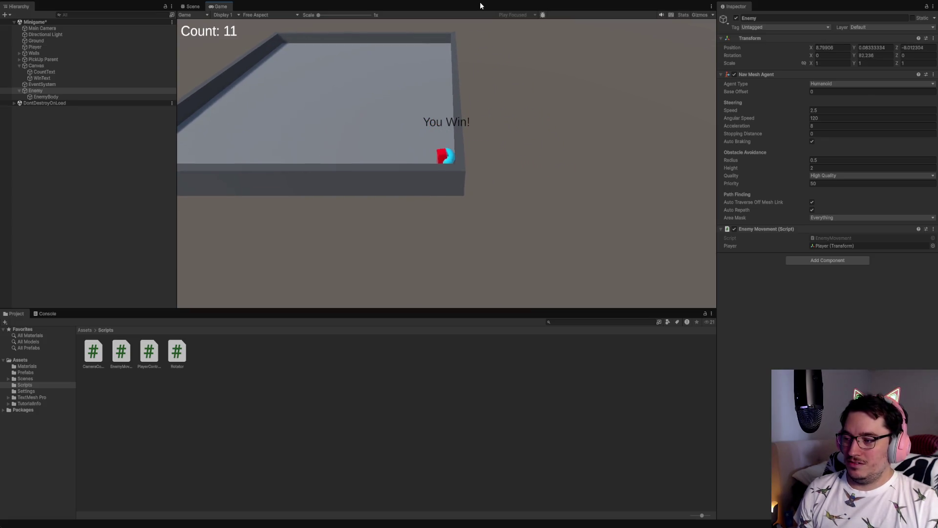
{"action": "key", "text": "Up"}
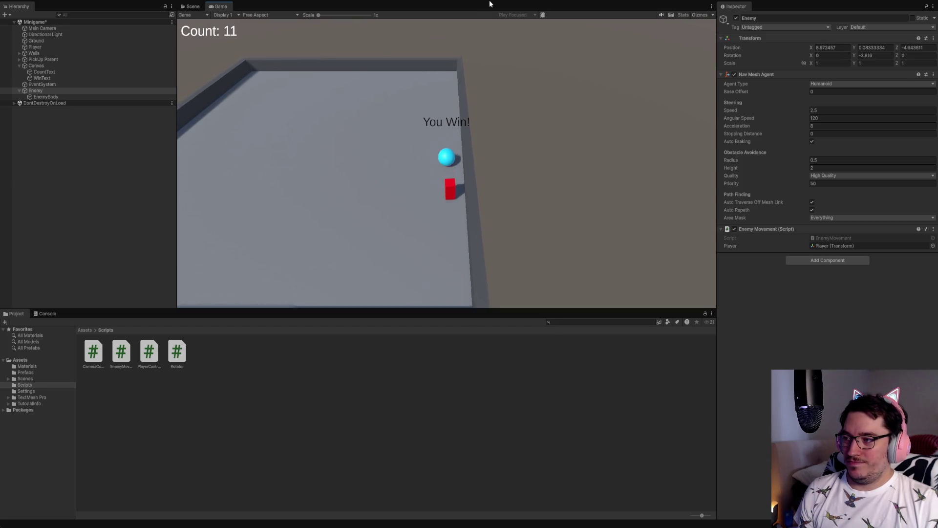
{"action": "key", "text": "Up"}
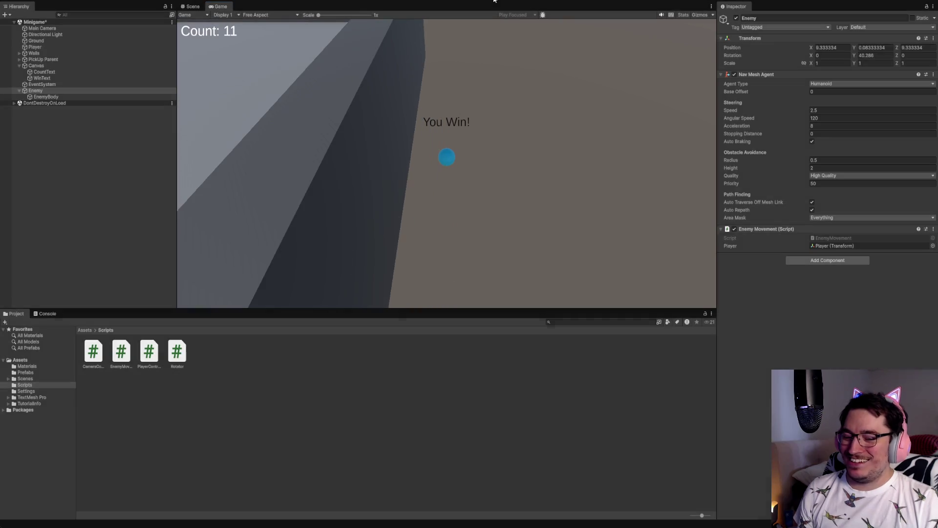
{"action": "left_click", "coordinate": [494, 1]}
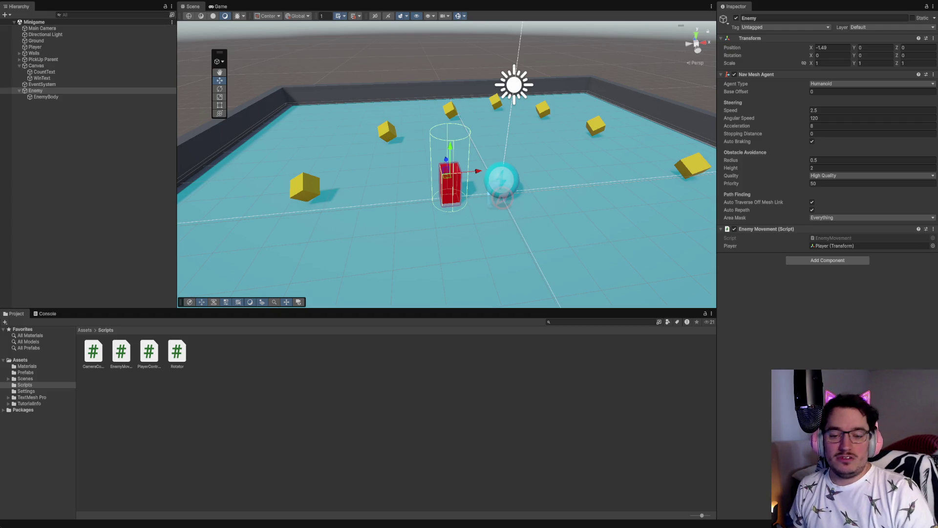
{"action": "left_click", "coordinate": [64, 130]}
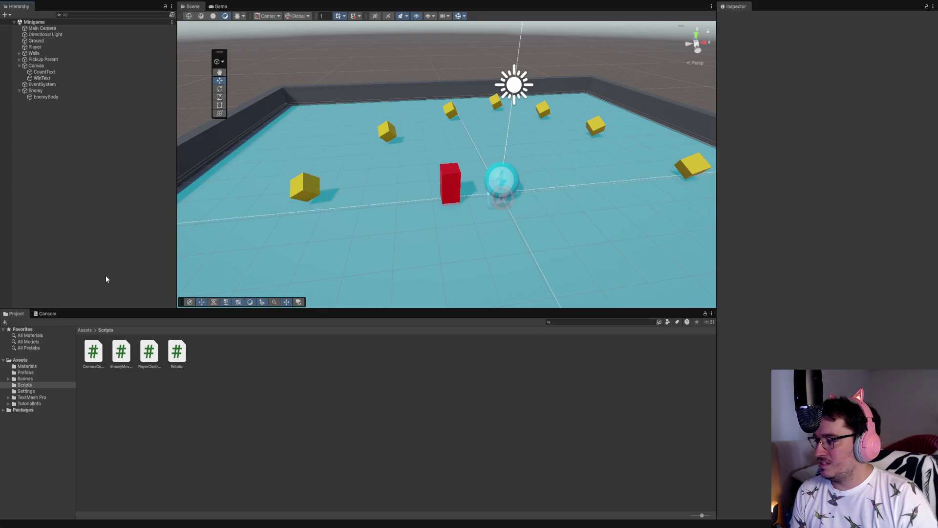
{"action": "key", "text": "ctrl+v"}
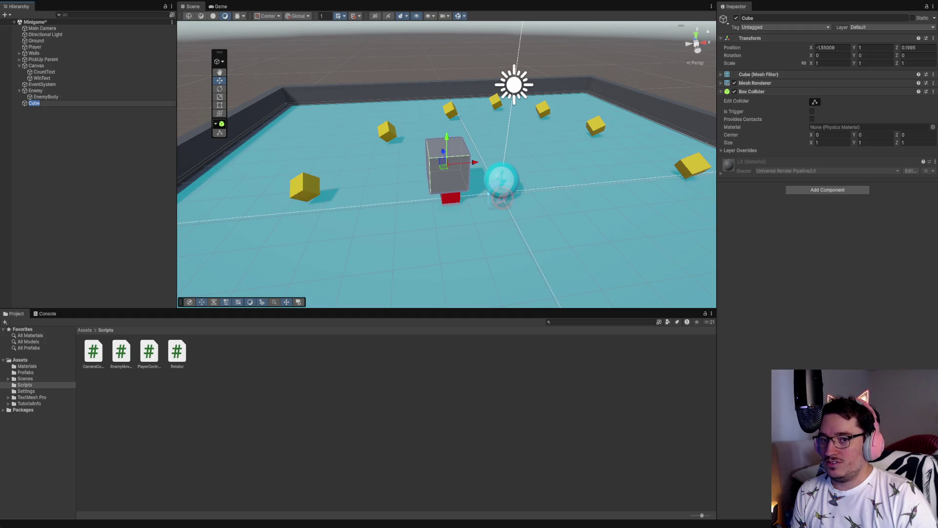
Step: Reset the cube's position, stretch it into a bar about 7.2 wide, and move it right
{"action": "left_click", "coordinate": [933, 38]}
{"action": "left_click", "coordinate": [926, 54]}
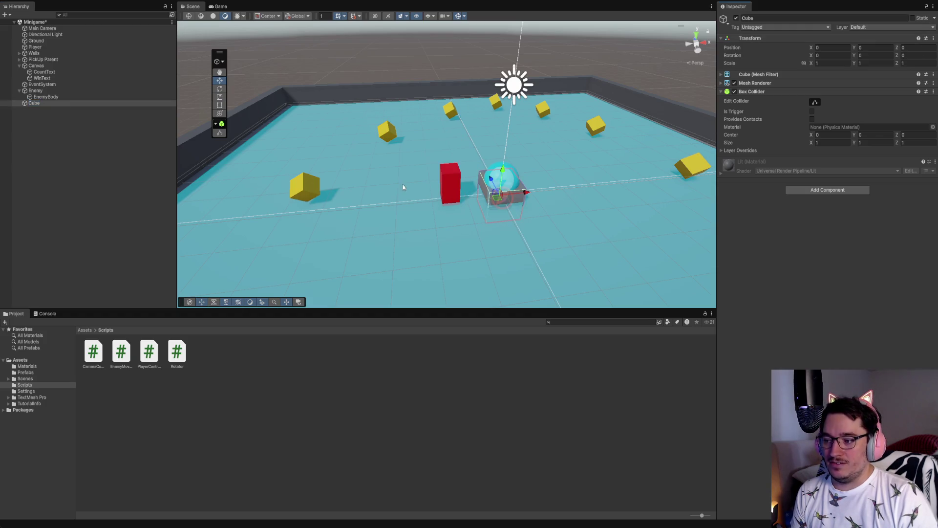
{"action": "mouse_move", "coordinate": [505, 174]}
{"action": "left_mouse_down"}
{"action": "mouse_move", "coordinate": [547, 188]}
{"action": "mouse_move", "coordinate": [604, 177]}
{"action": "left_mouse_up"}
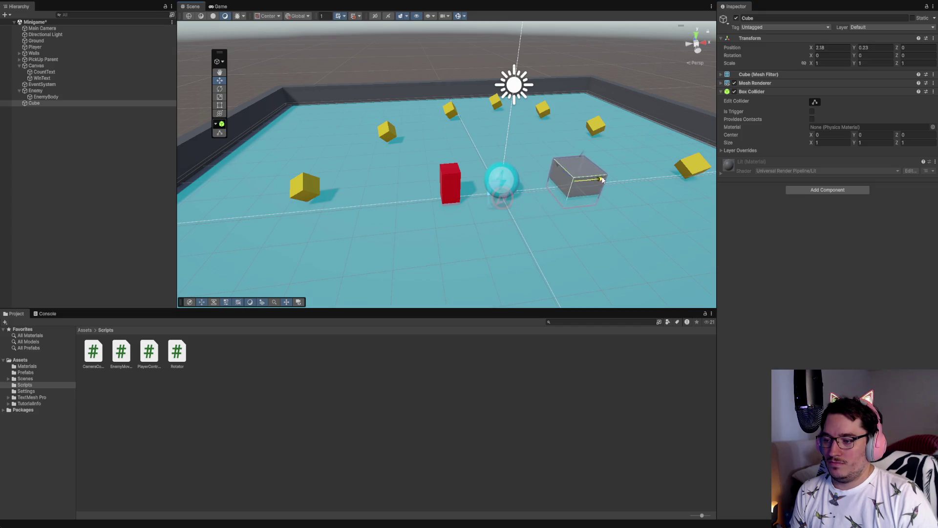
{"action": "mouse_move", "coordinate": [633, 145]}
{"action": "left_mouse_down"}
{"action": "mouse_move", "coordinate": [614, 120]}
{"action": "mouse_move", "coordinate": [562, 169]}
{"action": "left_mouse_up"}
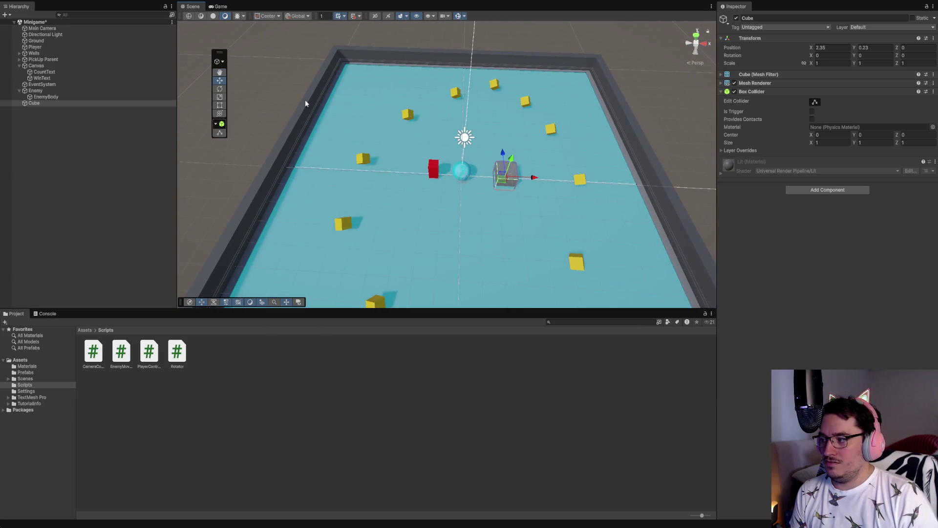
{"action": "left_click", "coordinate": [221, 106]}
{"action": "left_click", "coordinate": [220, 96]}
{"action": "mouse_move", "coordinate": [535, 177]}
{"action": "left_mouse_down"}
{"action": "mouse_move", "coordinate": [587, 183]}
{"action": "mouse_move", "coordinate": [618, 204]}
{"action": "left_mouse_up"}
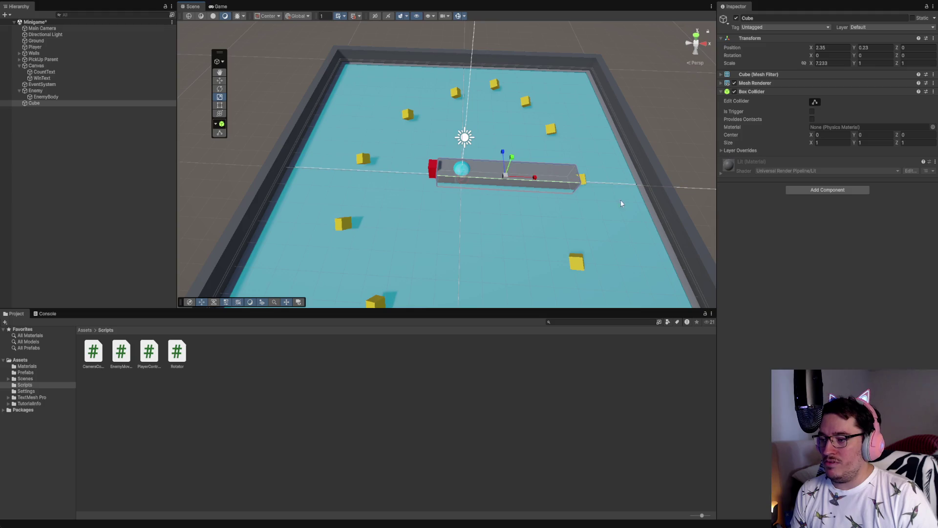
{"action": "left_click", "coordinate": [219, 80]}
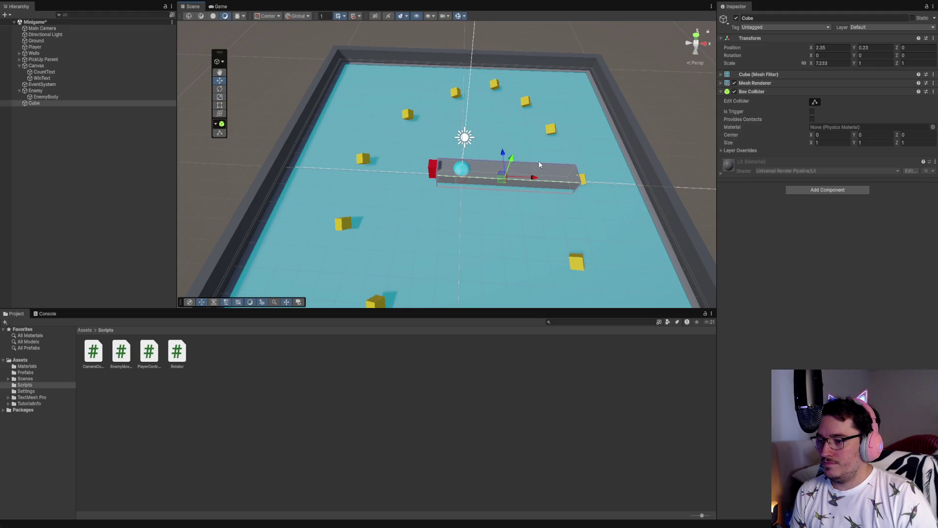
{"action": "mouse_move", "coordinate": [505, 156]}
{"action": "left_mouse_down"}
{"action": "mouse_move", "coordinate": [506, 133]}
{"action": "mouse_move", "coordinate": [540, 155]}
{"action": "mouse_move", "coordinate": [606, 169]}
{"action": "left_mouse_up"}
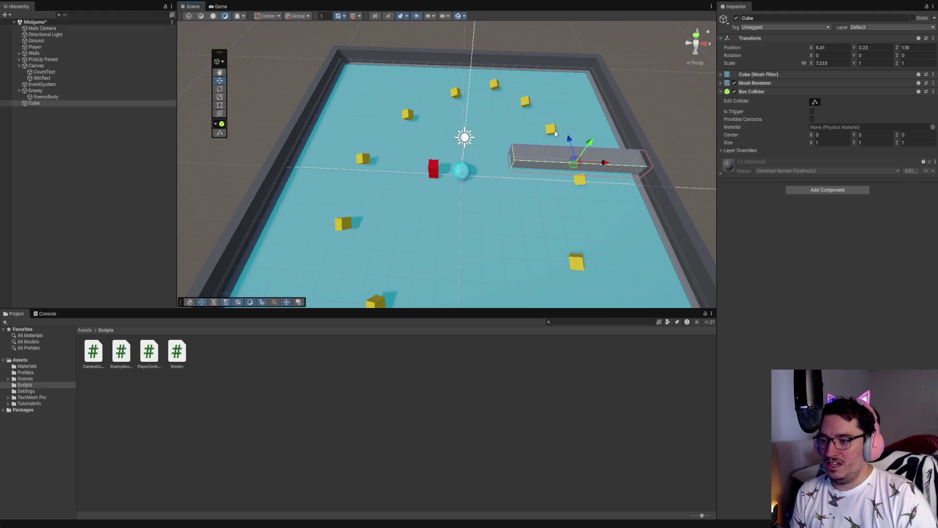
{"action": "scroll", "coordinate": [562, 203], "scroll_direction": "down", "scroll_amount": 3}
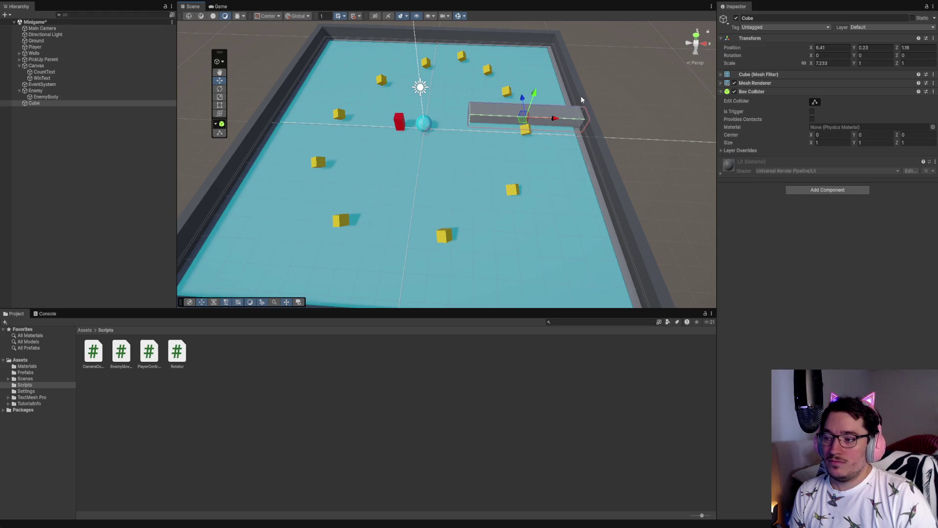
Step: Scale the bar into a taller, thicker wall of 7.233 × 3.1151
{"action": "left_click", "coordinate": [219, 90]}
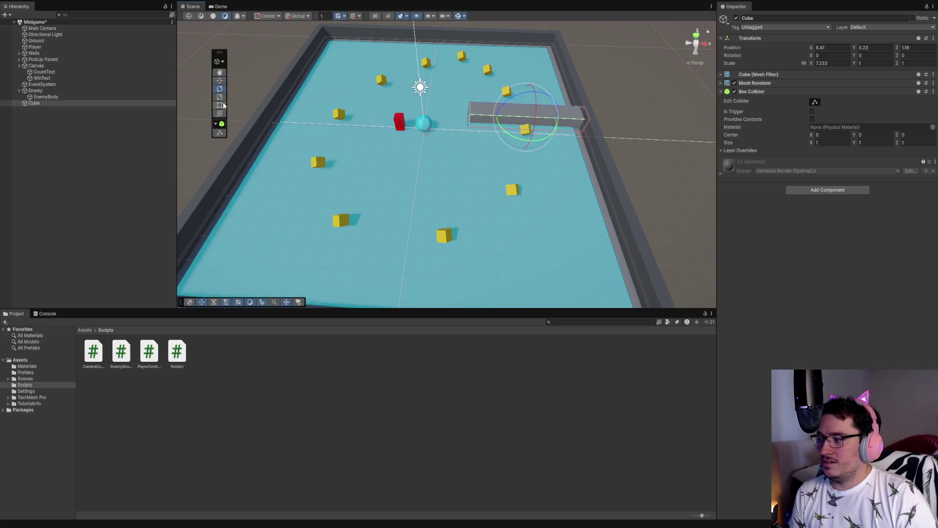
{"action": "left_click", "coordinate": [220, 96]}
{"action": "mouse_move", "coordinate": [536, 92]}
{"action": "left_mouse_down"}
{"action": "mouse_move", "coordinate": [557, 24]}
{"action": "mouse_move", "coordinate": [593, 518]}
{"action": "mouse_move", "coordinate": [589, 15]}
{"action": "mouse_move", "coordinate": [586, 59]}
{"action": "left_mouse_up"}
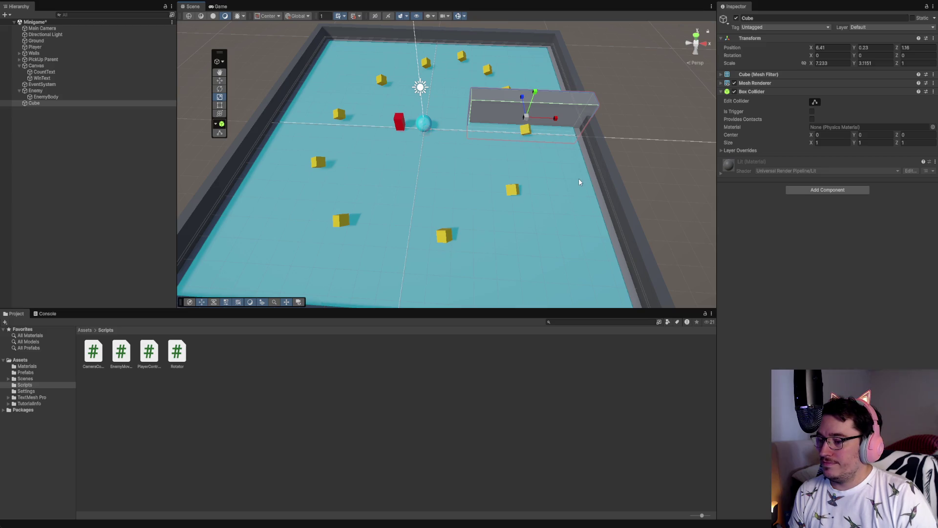
{"action": "left_click", "coordinate": [38, 118]}
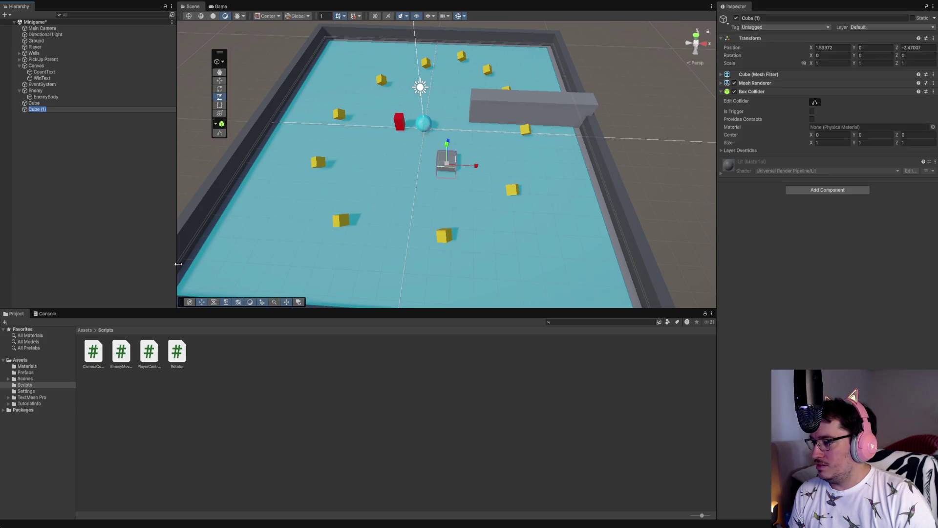
Step: Reset Cube (1)'s position and move it to Z -3.22 in the front half of the arena
{"action": "left_click", "coordinate": [933, 38]}
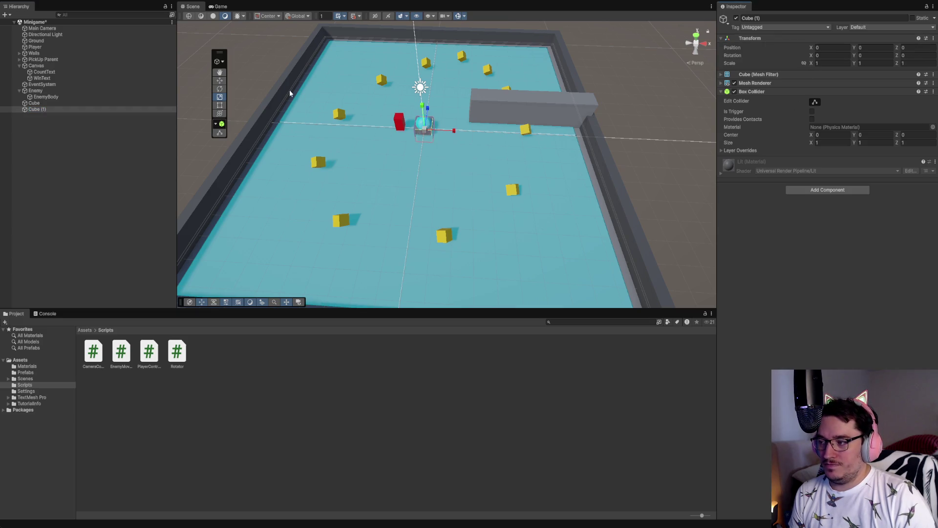
{"action": "left_click", "coordinate": [220, 80]}
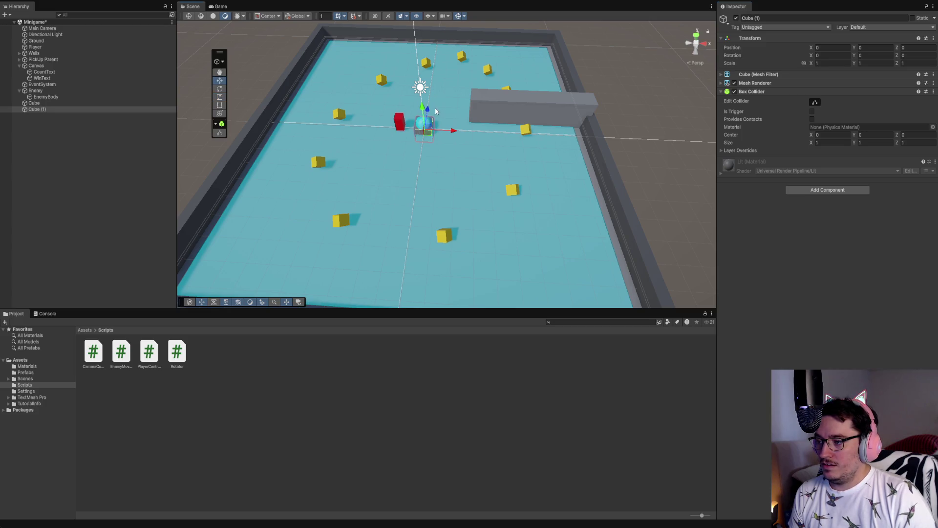
{"action": "mouse_move", "coordinate": [429, 114]}
{"action": "left_mouse_down"}
{"action": "mouse_move", "coordinate": [426, 76]}
{"action": "mouse_move", "coordinate": [413, 211]}
{"action": "left_mouse_up"}
{"action": "scroll", "coordinate": [415, 210], "scroll_direction": "down", "scroll_amount": 3}
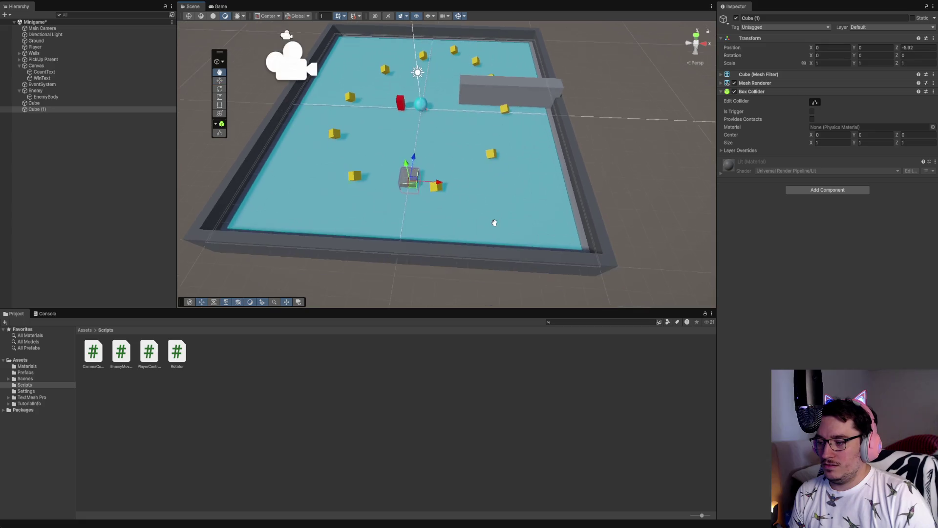
{"action": "left_click_drag", "start_coordinate": [419, 178], "coordinate": [395, 48]}
Step: Scale Cube (1) into a large block about 3.38 × 3.58 × 3.41 and nudge it toward the centre
{"action": "left_click", "coordinate": [219, 97]}
{"action": "left_click_drag", "start_coordinate": [420, 157], "coordinate": [506, 175]}
{"action": "mouse_move", "coordinate": [667, 210]}
{"action": "left_mouse_down"}
{"action": "mouse_move", "coordinate": [480, 262]}
{"action": "mouse_move", "coordinate": [546, 210]}
{"action": "mouse_move", "coordinate": [421, 104]}
{"action": "mouse_move", "coordinate": [454, 97]}
{"action": "left_mouse_up"}
{"action": "left_click", "coordinate": [221, 81]}
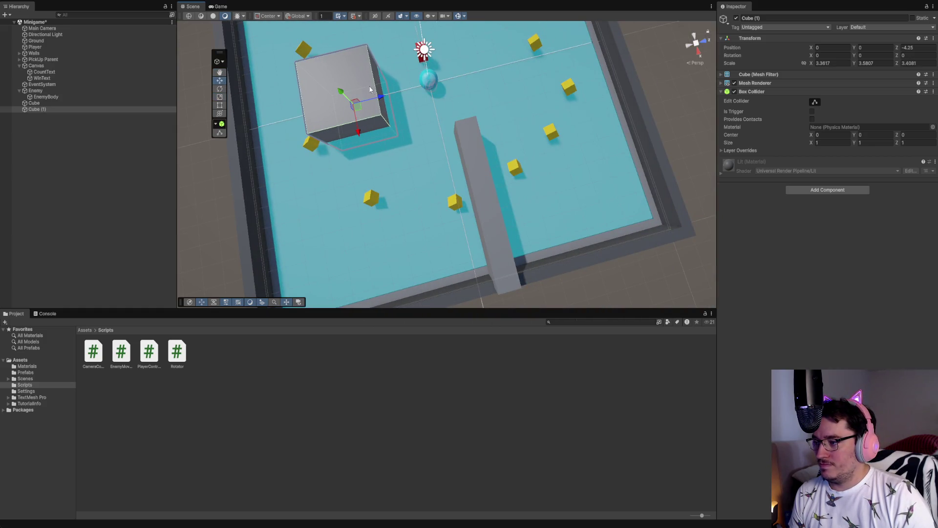
{"action": "left_click_drag", "start_coordinate": [382, 97], "coordinate": [400, 93]}
{"action": "scroll", "coordinate": [416, 155], "scroll_direction": "down", "scroll_amount": 5}
{"action": "mouse_move", "coordinate": [416, 156]}
{"action": "left_mouse_down"}
{"action": "mouse_move", "coordinate": [491, 212]}
{"action": "mouse_move", "coordinate": [538, 215]}
{"action": "mouse_move", "coordinate": [509, 167]}
{"action": "mouse_move", "coordinate": [368, 163]}
{"action": "left_mouse_up"}
{"action": "scroll", "coordinate": [491, 212], "scroll_direction": "down", "scroll_amount": 4}
{"action": "scroll", "coordinate": [435, 159], "scroll_direction": "up", "scroll_amount": 4}
{"action": "mouse_move", "coordinate": [435, 159]}
{"action": "left_mouse_down"}
{"action": "mouse_move", "coordinate": [578, 216]}
{"action": "mouse_move", "coordinate": [526, 155]}
{"action": "mouse_move", "coordinate": [519, 188]}
{"action": "mouse_move", "coordinate": [503, 200]}
{"action": "left_mouse_up"}
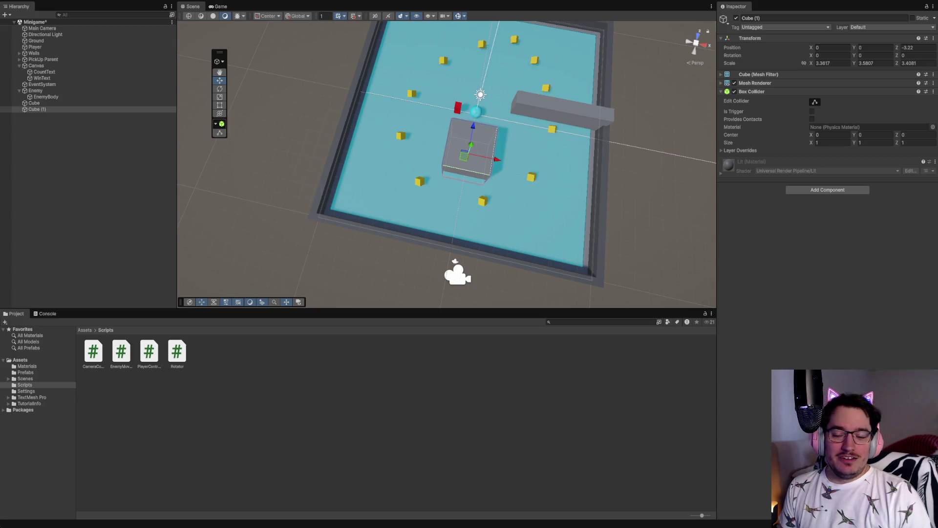
{"action": "mouse_move", "coordinate": [603, 194]}
{"action": "left_mouse_down"}
{"action": "mouse_move", "coordinate": [494, 174]}
{"action": "mouse_move", "coordinate": [452, 177]}
{"action": "mouse_move", "coordinate": [501, 200]}
{"action": "left_mouse_up"}
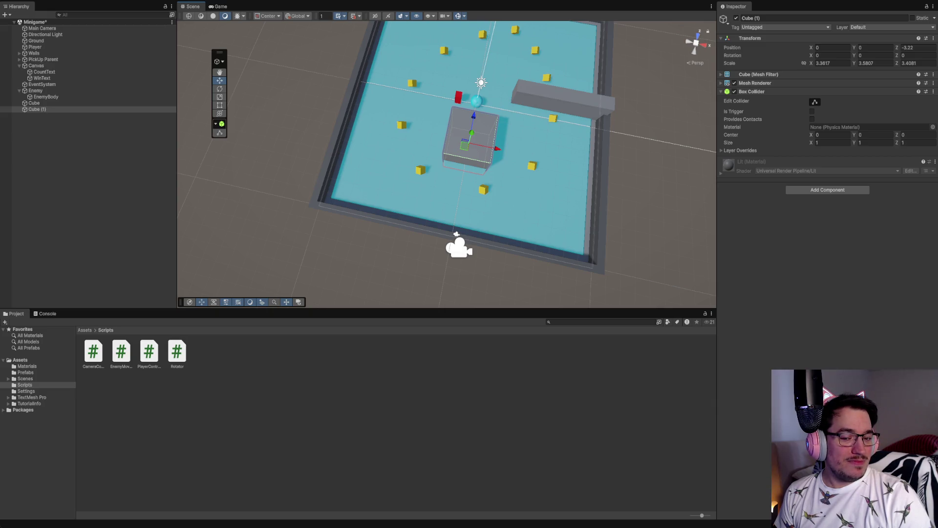
{"action": "left_click_drag", "start_coordinate": [468, 230], "coordinate": [420, 210]}
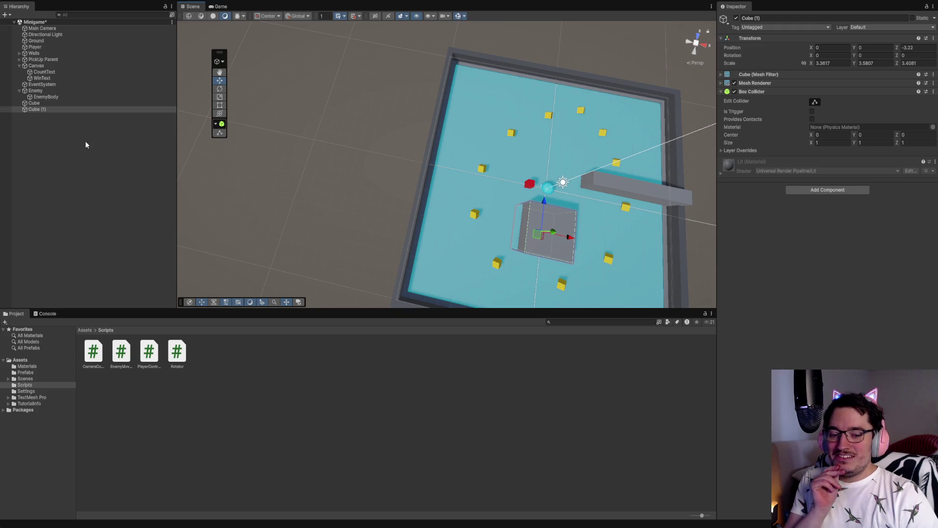
{"action": "left_click", "coordinate": [67, 127]}
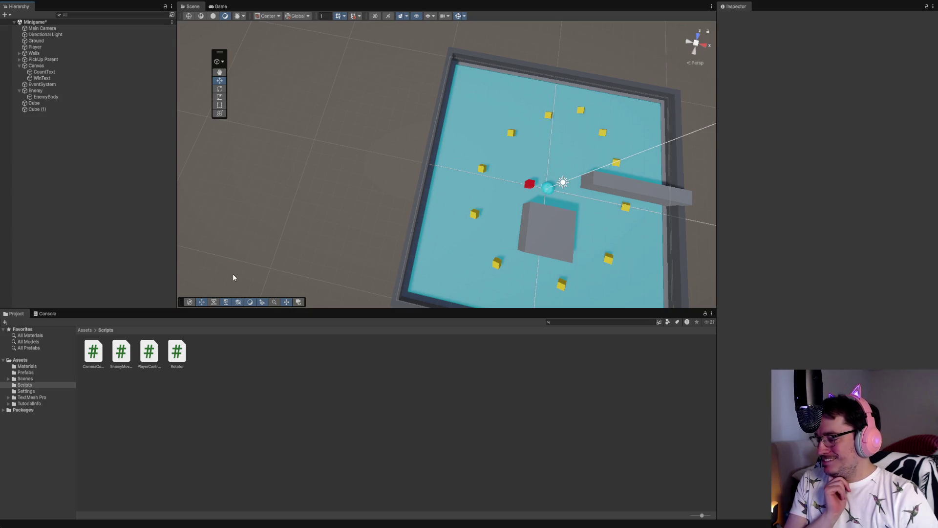
Step: Paste a new Cube (2), tilt it about 45 degrees, and stretch it taller, deeper and wider
{"action": "key", "text": "ctrl+v"}
{"action": "scroll", "coordinate": [553, 223], "scroll_direction": "up", "scroll_amount": 3}
{"action": "scroll", "coordinate": [522, 222], "scroll_direction": "up", "scroll_amount": 2}
{"action": "scroll", "coordinate": [522, 222], "scroll_direction": "down", "scroll_amount": 2}
{"action": "scroll", "coordinate": [562, 244], "scroll_direction": "up", "scroll_amount": 3}
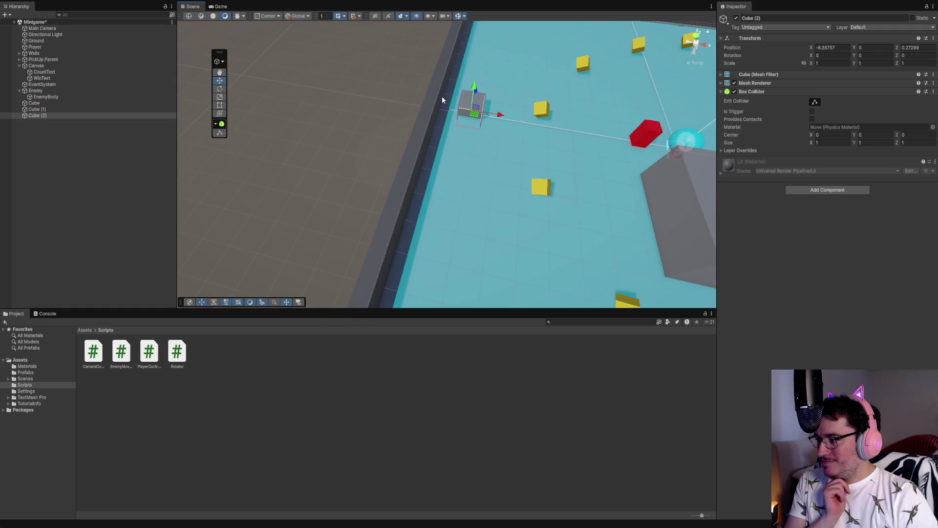
{"action": "left_click", "coordinate": [221, 91]}
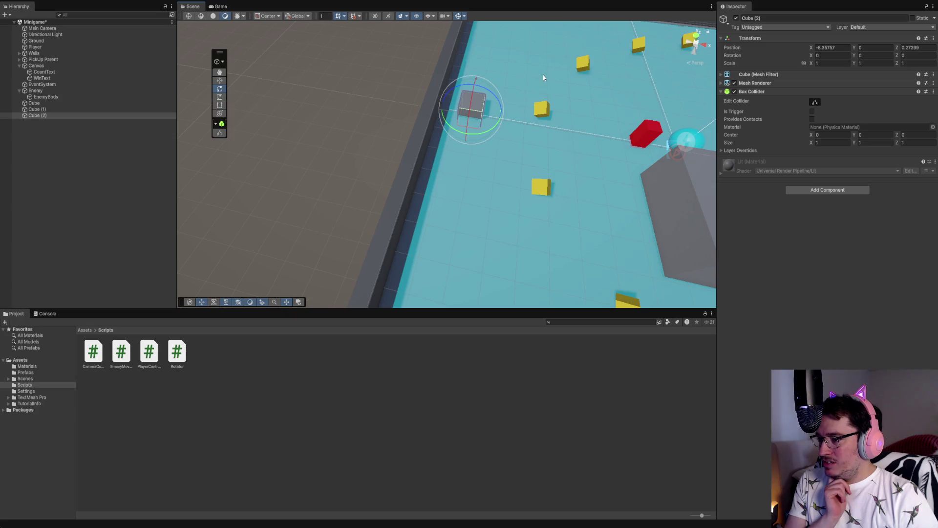
{"action": "mouse_move", "coordinate": [501, 110]}
{"action": "left_mouse_down"}
{"action": "mouse_move", "coordinate": [630, 181]}
{"action": "mouse_move", "coordinate": [245, 368]}
{"action": "mouse_move", "coordinate": [852, 323]}
{"action": "mouse_move", "coordinate": [298, 398]}
{"action": "mouse_move", "coordinate": [901, 313]}
{"action": "mouse_move", "coordinate": [316, 245]}
{"action": "mouse_move", "coordinate": [45, 237]}
{"action": "mouse_move", "coordinate": [488, 208]}
{"action": "mouse_move", "coordinate": [392, 198]}
{"action": "left_mouse_up"}
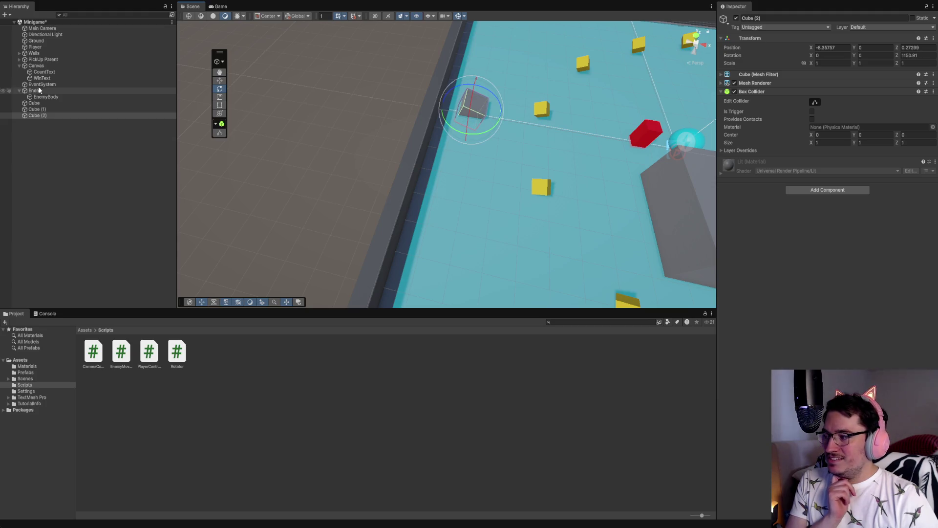
{"action": "left_click", "coordinate": [219, 96]}
{"action": "left_click_drag", "start_coordinate": [445, 100], "coordinate": [360, 78]}
{"action": "left_click_drag", "start_coordinate": [475, 90], "coordinate": [488, 51]}
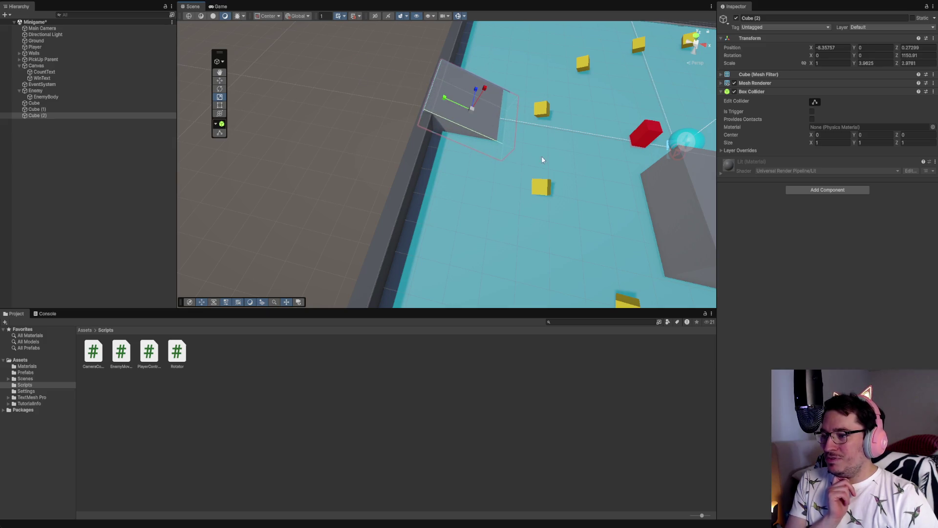
{"action": "mouse_move", "coordinate": [484, 89]}
{"action": "left_mouse_down"}
{"action": "mouse_move", "coordinate": [506, 64]}
{"action": "mouse_move", "coordinate": [505, 80]}
{"action": "mouse_move", "coordinate": [464, 107]}
{"action": "mouse_move", "coordinate": [520, 119]}
{"action": "mouse_move", "coordinate": [259, 98]}
{"action": "left_mouse_up"}
Step: Move Cube (2) toward the arena's lower left side
{"action": "left_click", "coordinate": [220, 80]}
{"action": "mouse_move", "coordinate": [490, 227]}
{"action": "left_mouse_down"}
{"action": "mouse_move", "coordinate": [562, 225]}
{"action": "mouse_move", "coordinate": [621, 100]}
{"action": "mouse_move", "coordinate": [649, 80]}
{"action": "mouse_move", "coordinate": [570, 189]}
{"action": "mouse_move", "coordinate": [472, 191]}
{"action": "left_mouse_up"}
{"action": "left_click_drag", "start_coordinate": [435, 155], "coordinate": [444, 168]}
{"action": "mouse_move", "coordinate": [358, 162]}
{"action": "left_mouse_down"}
{"action": "mouse_move", "coordinate": [386, 111]}
{"action": "mouse_move", "coordinate": [497, 111]}
{"action": "mouse_move", "coordinate": [541, 123]}
{"action": "left_mouse_up"}
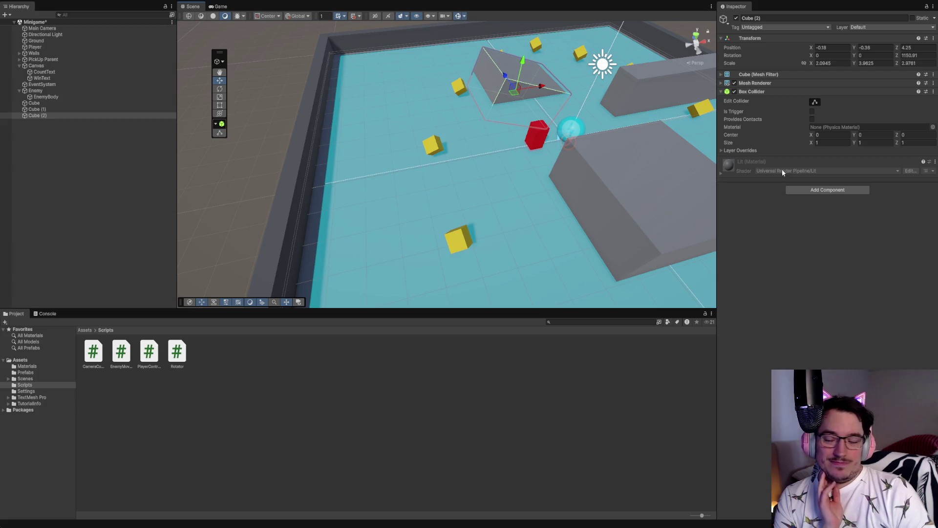
{"action": "scroll", "coordinate": [547, 151], "scroll_direction": "down", "scroll_amount": 5}
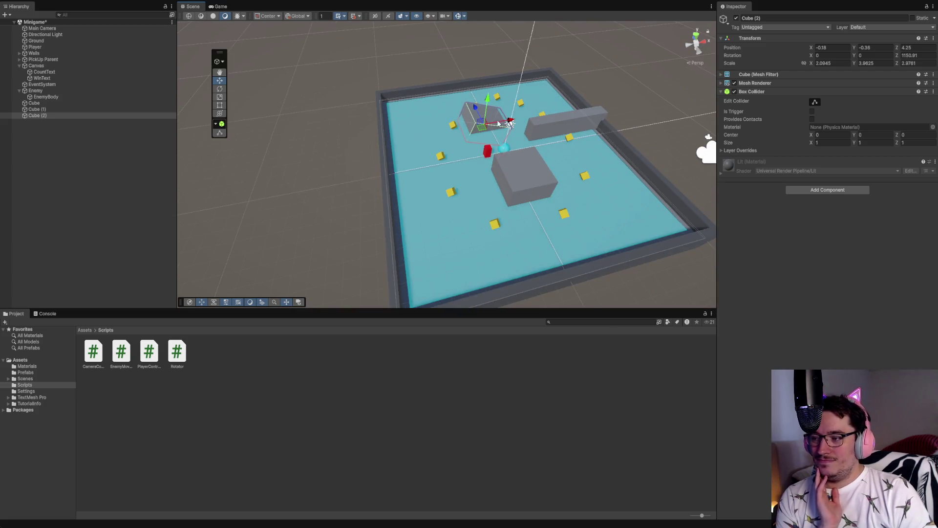
{"action": "left_click", "coordinate": [221, 90]}
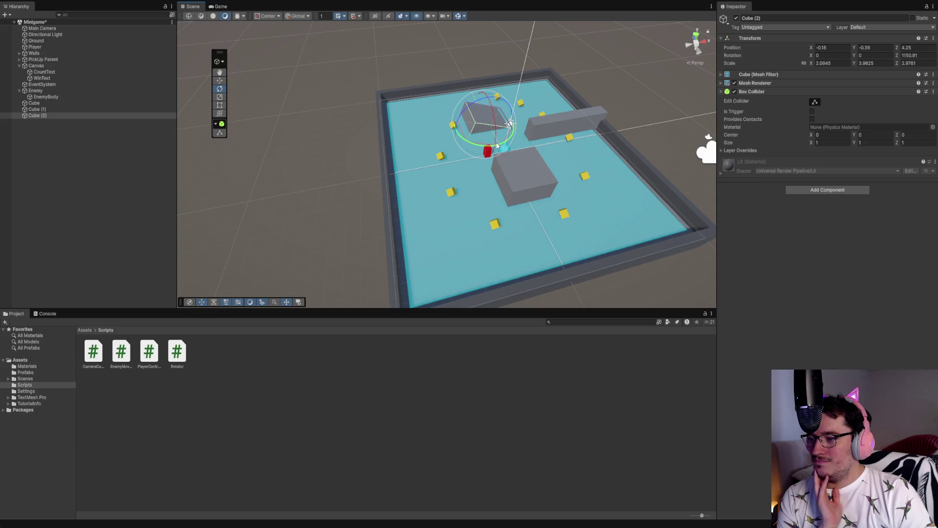
{"action": "left_click", "coordinate": [219, 80]}
{"action": "mouse_move", "coordinate": [484, 128]}
{"action": "left_mouse_down"}
{"action": "mouse_move", "coordinate": [461, 140]}
{"action": "mouse_move", "coordinate": [442, 171]}
{"action": "mouse_move", "coordinate": [449, 185]}
{"action": "mouse_move", "coordinate": [445, 172]}
{"action": "mouse_move", "coordinate": [473, 185]}
{"action": "mouse_move", "coordinate": [471, 144]}
{"action": "mouse_move", "coordinate": [486, 106]}
{"action": "mouse_move", "coordinate": [435, 93]}
{"action": "mouse_move", "coordinate": [532, 141]}
{"action": "mouse_move", "coordinate": [542, 165]}
{"action": "mouse_move", "coordinate": [537, 151]}
{"action": "left_mouse_up"}
Step: Rotate the ramp -90° on Y, nudge it into place, and slide PickUp (7) left to Z 1.47
{"action": "left_click", "coordinate": [219, 89]}
{"action": "mouse_move", "coordinate": [441, 224]}
{"action": "left_mouse_down"}
{"action": "mouse_move", "coordinate": [471, 248]}
{"action": "mouse_move", "coordinate": [603, 236]}
{"action": "left_mouse_up"}
{"action": "scroll", "coordinate": [513, 209], "scroll_direction": "up", "scroll_amount": 5}
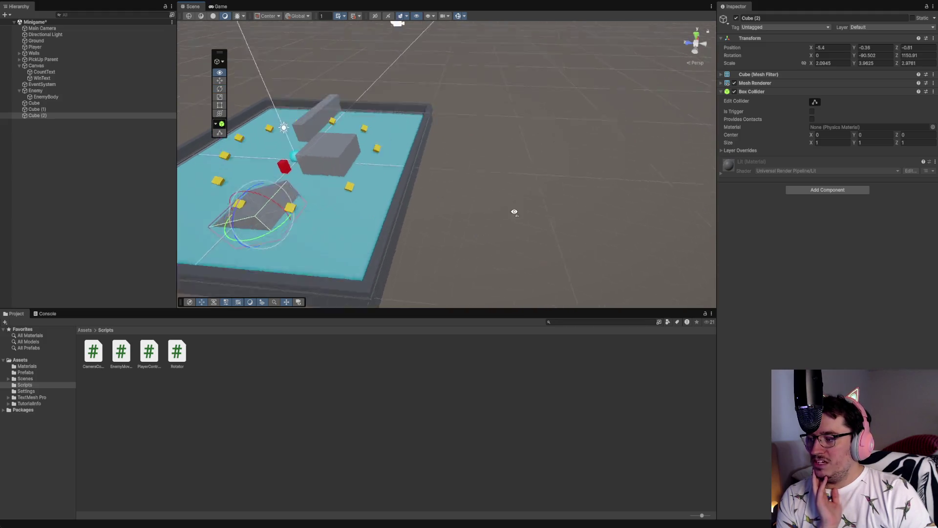
{"action": "scroll", "coordinate": [484, 249], "scroll_direction": "down", "scroll_amount": 5}
{"action": "left_click_drag", "start_coordinate": [597, 172], "coordinate": [570, 184]}
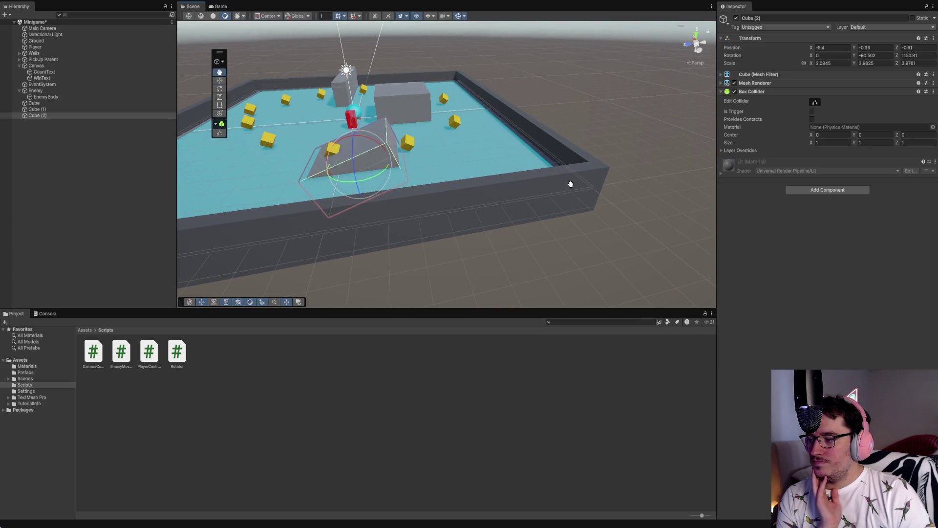
{"action": "left_click", "coordinate": [219, 80]}
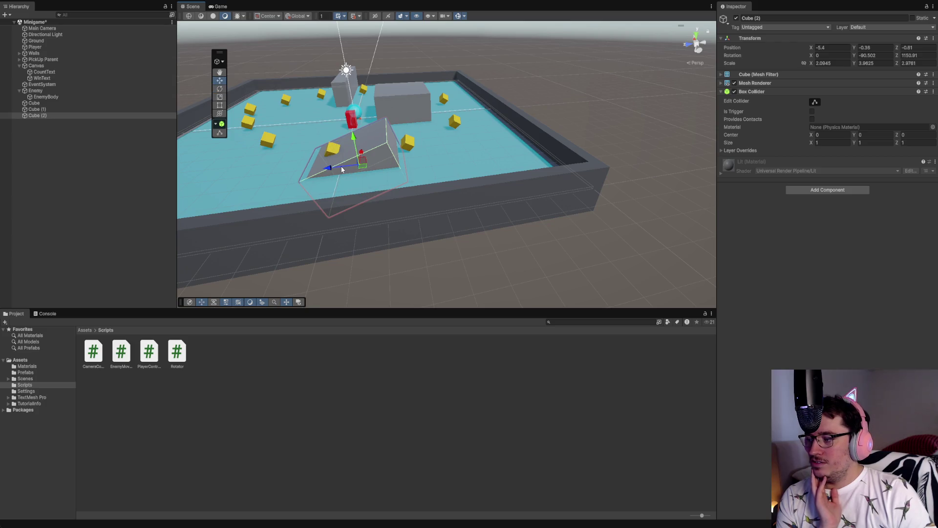
{"action": "left_click_drag", "start_coordinate": [329, 171], "coordinate": [333, 171]}
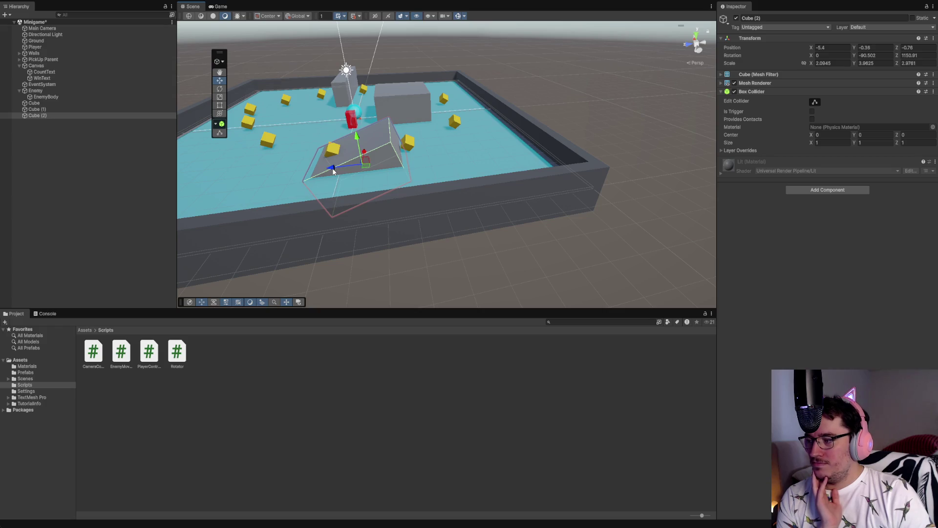
{"action": "left_click", "coordinate": [331, 153]}
{"action": "left_click_drag", "start_coordinate": [301, 155], "coordinate": [277, 155]}
Step: Raise PickUp (6) to about Y 1.66 so it sits on the large grey block
{"action": "left_click", "coordinate": [410, 150]}
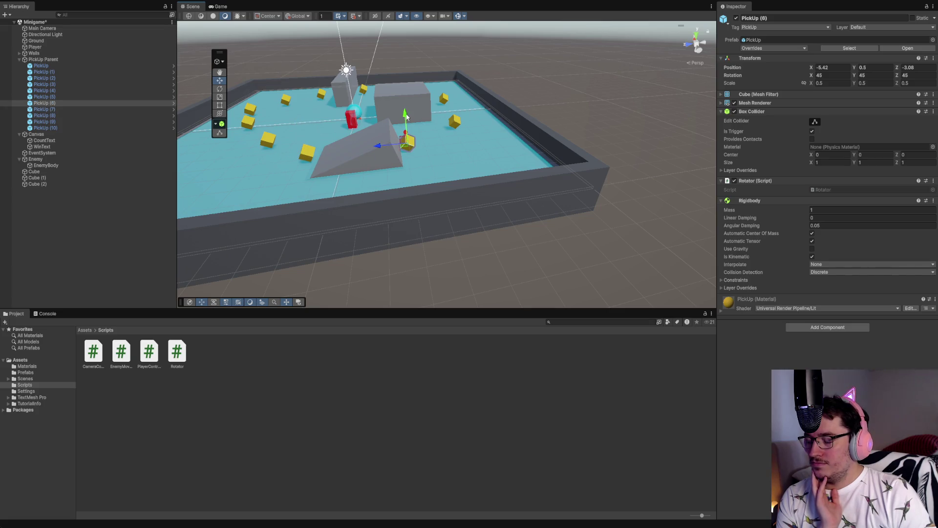
{"action": "left_click_drag", "start_coordinate": [406, 119], "coordinate": [403, 94]}
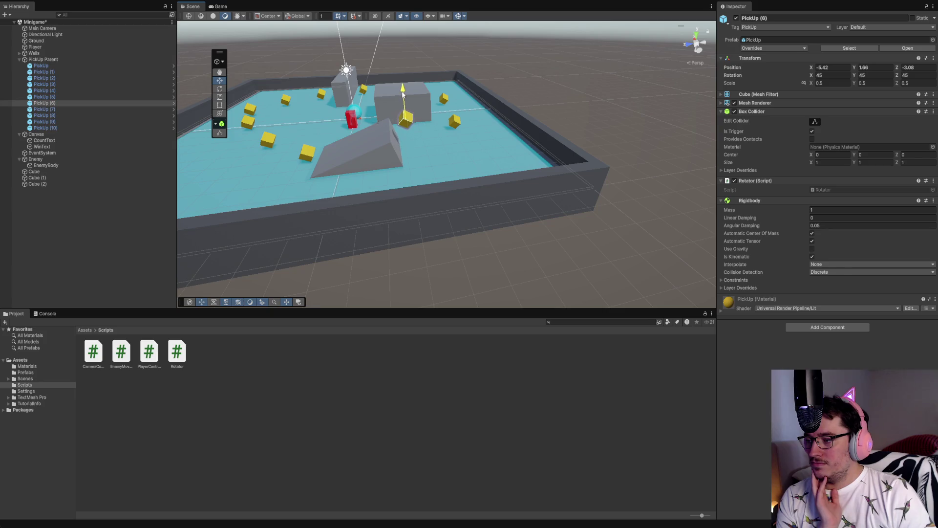
{"action": "scroll", "coordinate": [450, 125], "scroll_direction": "down", "scroll_amount": 5}
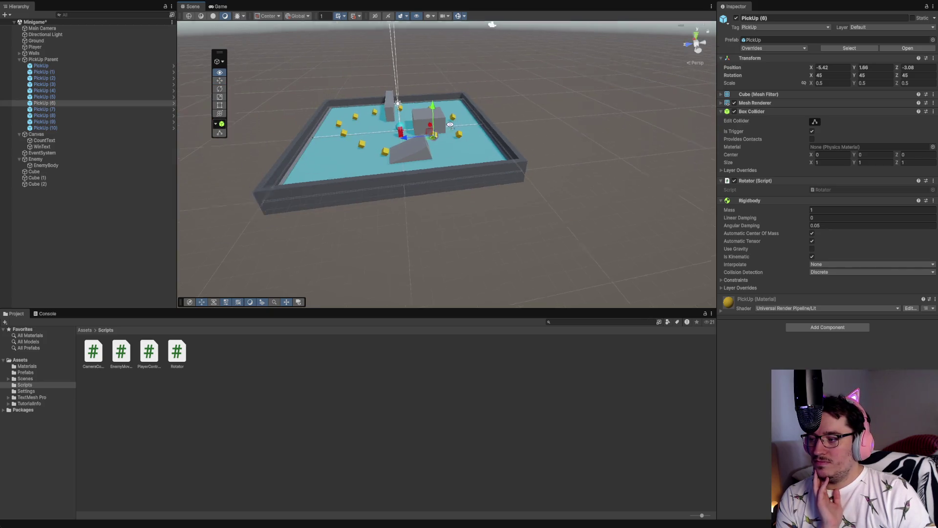
{"action": "mouse_move", "coordinate": [450, 125]}
{"action": "left_mouse_down"}
{"action": "mouse_move", "coordinate": [482, 121]}
{"action": "mouse_move", "coordinate": [262, 201]}
{"action": "mouse_move", "coordinate": [383, 101]}
{"action": "mouse_move", "coordinate": [358, 187]}
{"action": "mouse_move", "coordinate": [540, 93]}
{"action": "left_mouse_up"}
{"action": "key", "text": "f"}
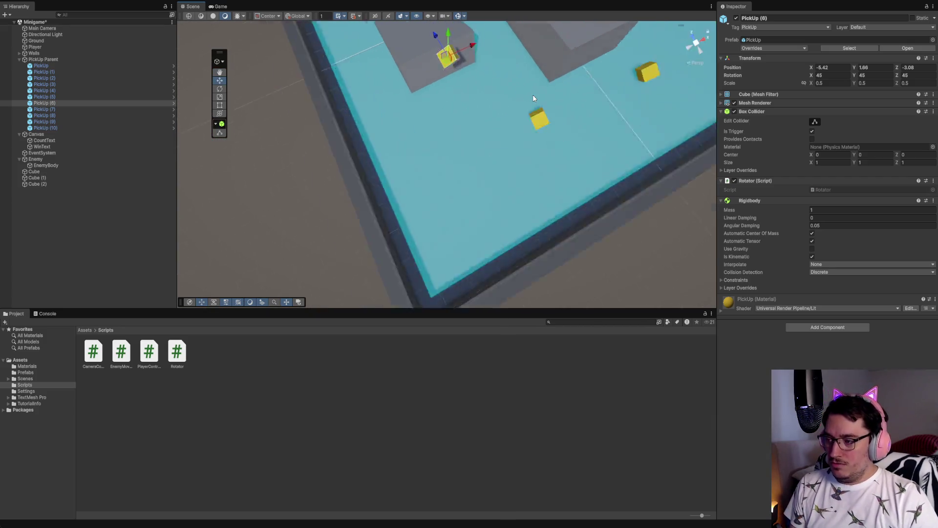
Step: Frame the Player and orbit the view to inspect the wall, block and ramp among the pickups
{"action": "double_click", "coordinate": [45, 45]}
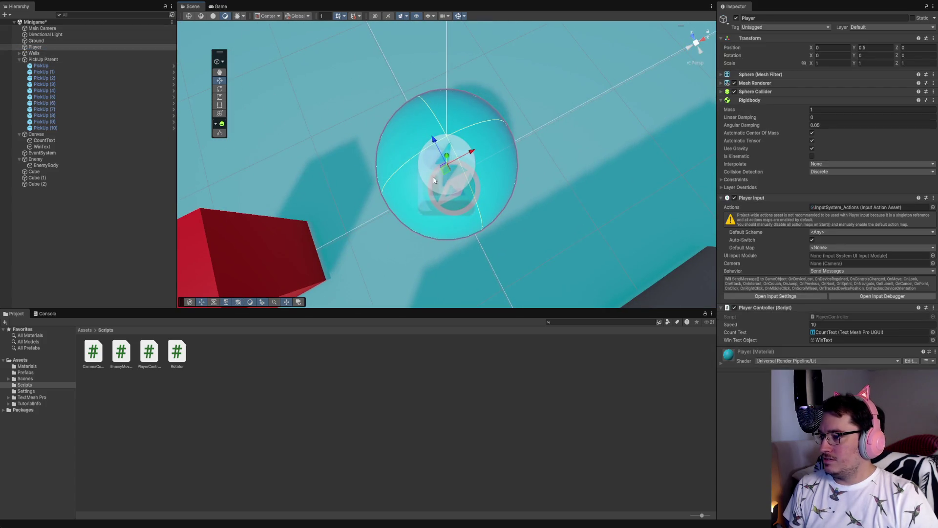
{"action": "scroll", "coordinate": [433, 183], "scroll_direction": "down", "scroll_amount": 8}
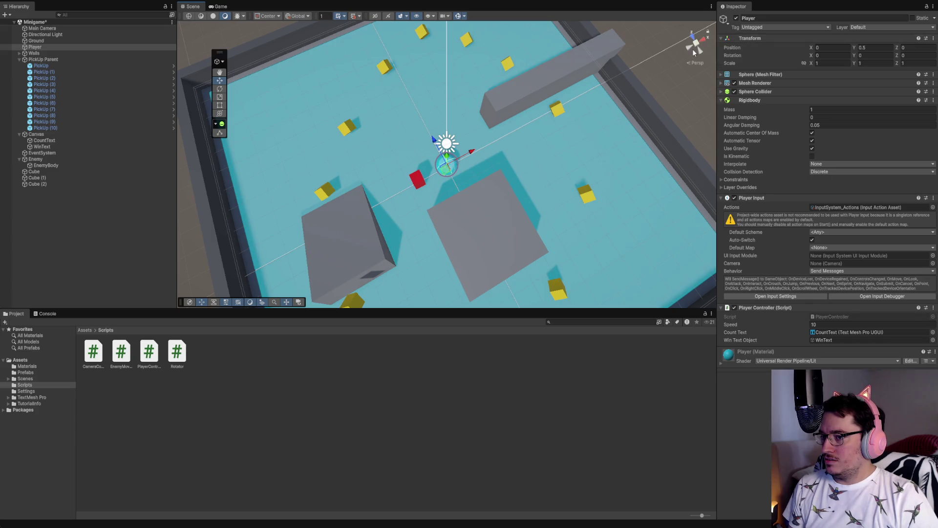
{"action": "left_click", "coordinate": [689, 49]}
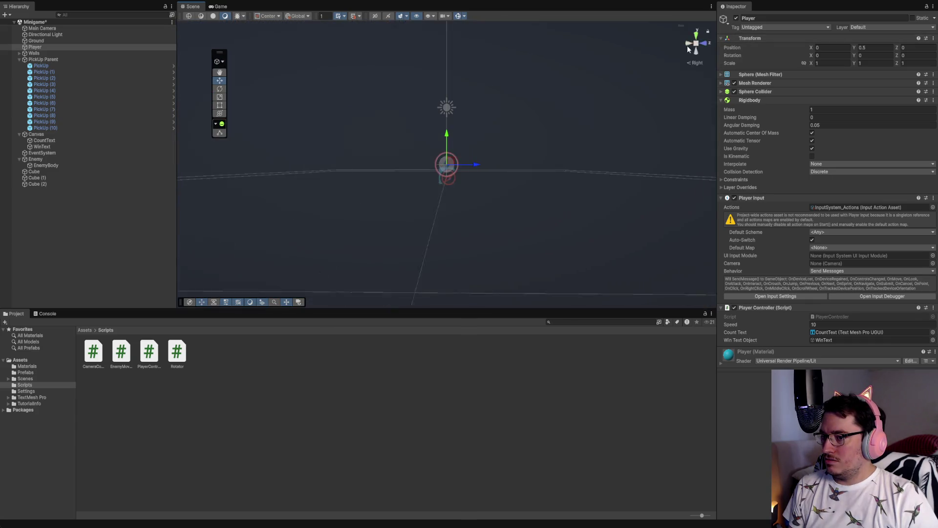
{"action": "mouse_move", "coordinate": [517, 117]}
{"action": "left_mouse_down"}
{"action": "mouse_move", "coordinate": [515, 184]}
{"action": "mouse_move", "coordinate": [524, 194]}
{"action": "mouse_move", "coordinate": [502, 226]}
{"action": "left_mouse_up"}
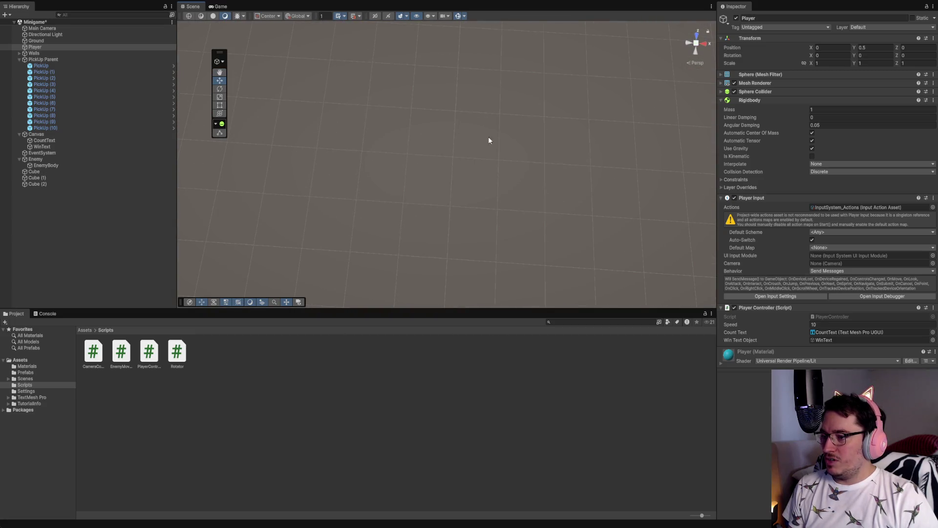
{"action": "left_click", "coordinate": [615, 73]}
{"action": "left_click_drag", "start_coordinate": [596, 60], "coordinate": [573, 119]}
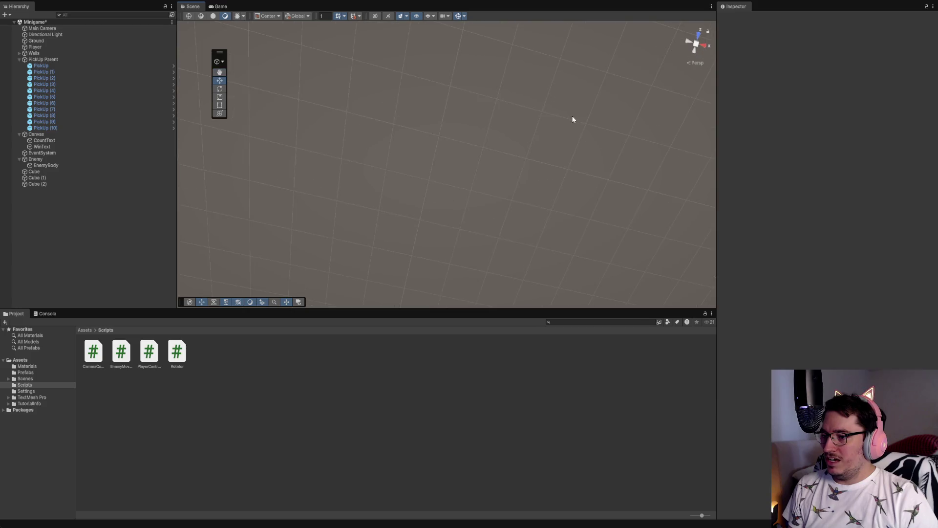
{"action": "double_click", "coordinate": [42, 47]}
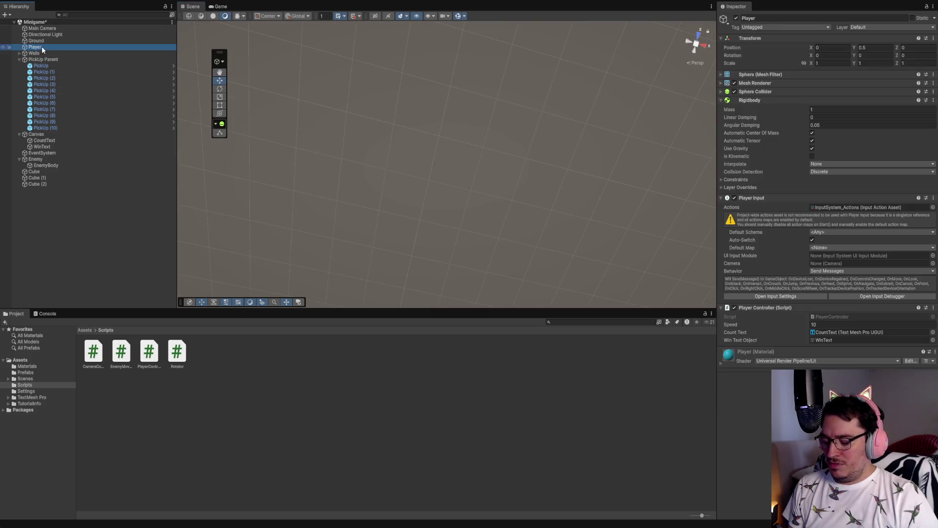
{"action": "mouse_move", "coordinate": [521, 182]}
{"action": "left_mouse_down"}
{"action": "mouse_move", "coordinate": [588, 211]}
{"action": "mouse_move", "coordinate": [592, 84]}
{"action": "mouse_move", "coordinate": [622, 182]}
{"action": "left_mouse_up"}
{"action": "scroll", "coordinate": [621, 182], "scroll_direction": "down", "scroll_amount": 10}
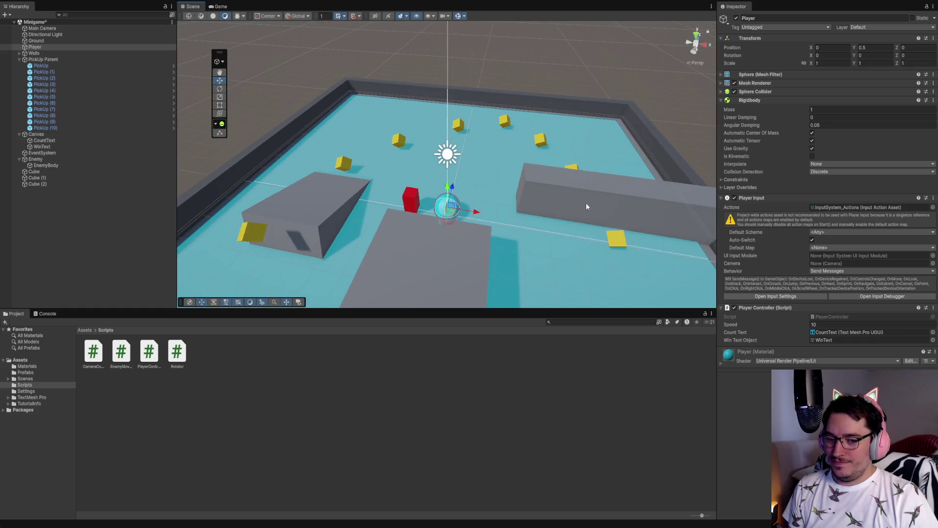
{"action": "scroll", "coordinate": [573, 236], "scroll_direction": "down", "scroll_amount": 10}
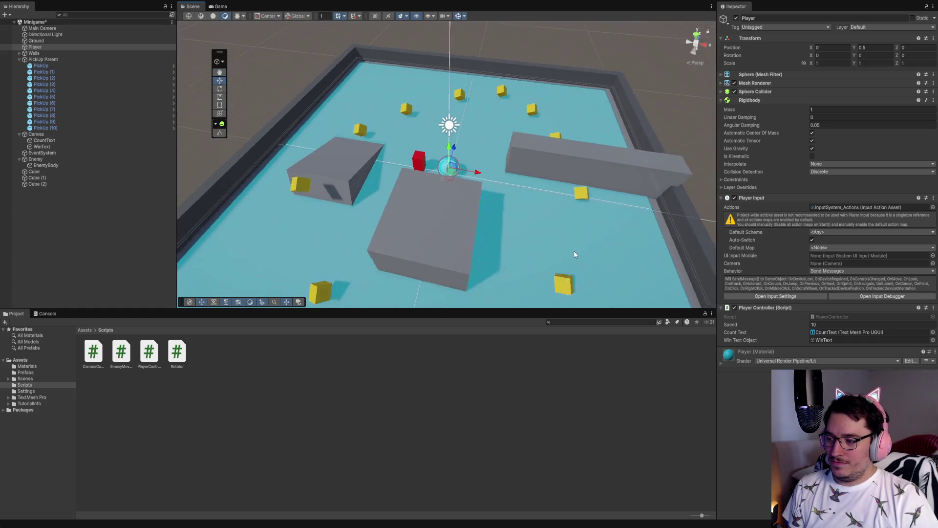
{"action": "mouse_move", "coordinate": [578, 247]}
{"action": "left_mouse_down"}
{"action": "mouse_move", "coordinate": [595, 201]}
{"action": "mouse_move", "coordinate": [573, 174]}
{"action": "left_mouse_up"}
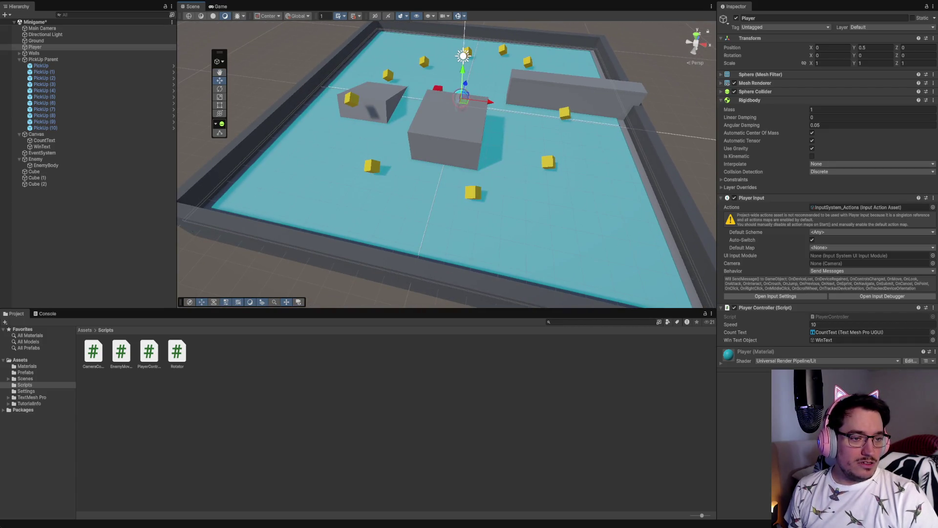
Step: Drag Cube, Cube (1) and Cube (2) onto Ground, then expand Ground and select Cube (2)
{"action": "left_click", "coordinate": [46, 193]}
{"action": "left_click", "coordinate": [19, 159]}
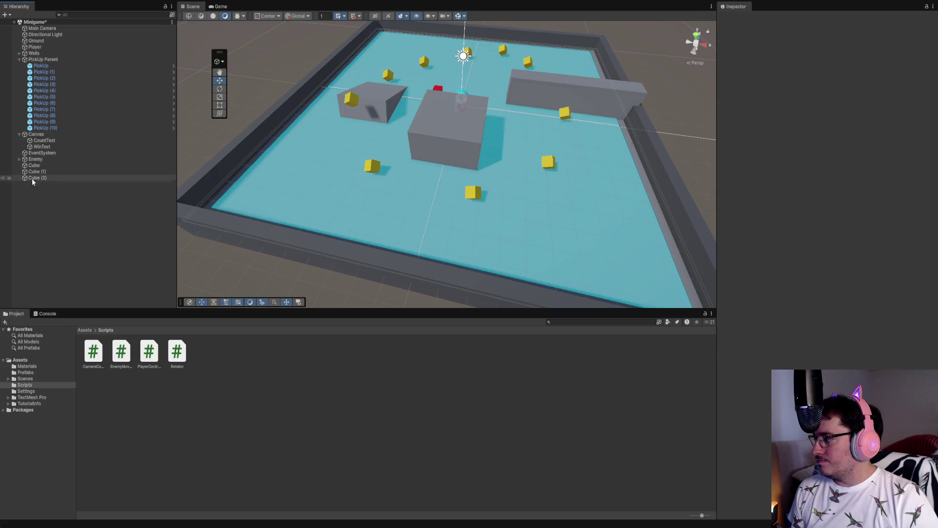
{"action": "left_click", "coordinate": [34, 166]}
{"action": "left_click", "coordinate": [40, 175], "text": "shift"}
{"action": "left_click", "coordinate": [42, 177], "text": "shift"}
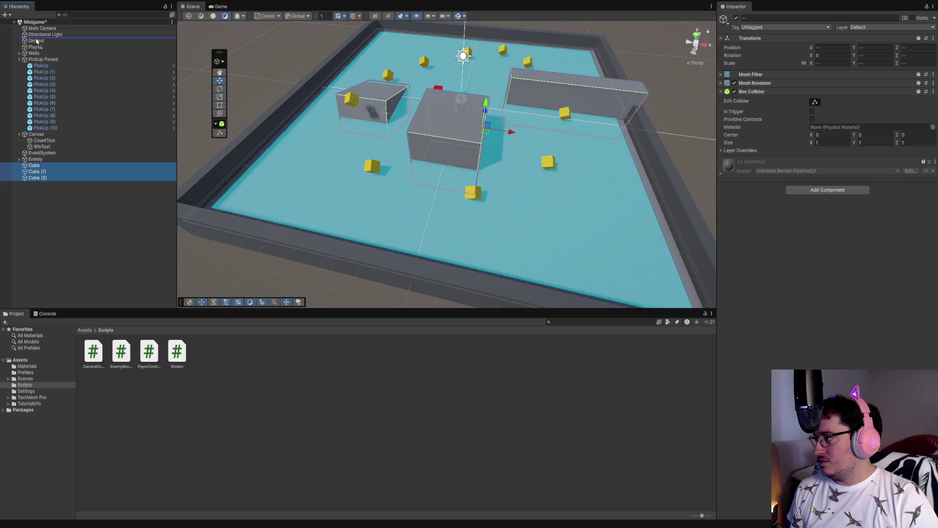
{"action": "left_click_drag", "start_coordinate": [36, 45], "coordinate": [36, 42]}
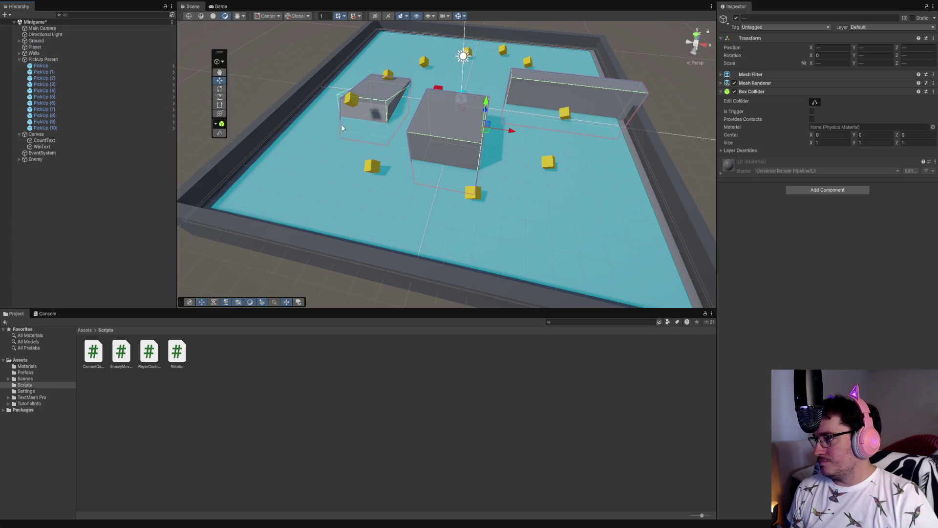
{"action": "mouse_move", "coordinate": [342, 200]}
{"action": "left_mouse_down"}
{"action": "mouse_move", "coordinate": [562, 206]}
{"action": "mouse_move", "coordinate": [538, 209]}
{"action": "mouse_move", "coordinate": [595, 153]}
{"action": "mouse_move", "coordinate": [596, 184]}
{"action": "left_mouse_up"}
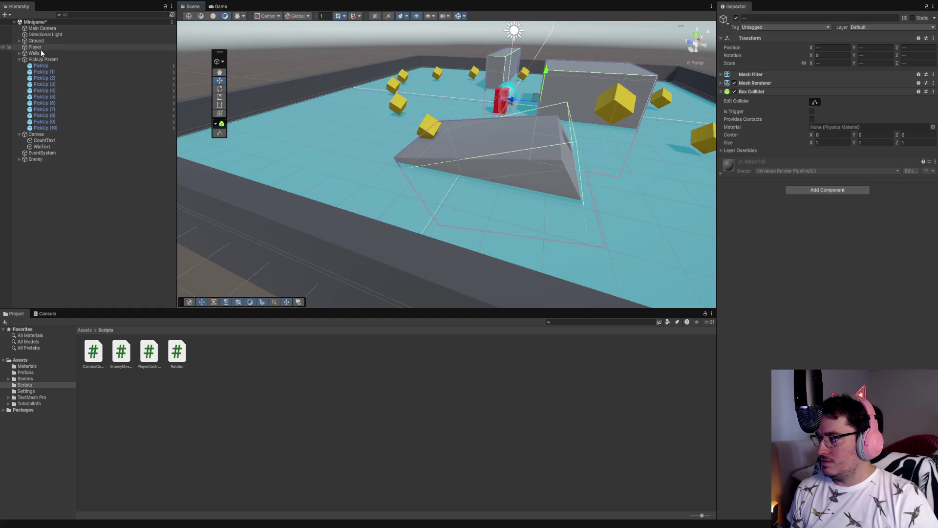
{"action": "left_click", "coordinate": [20, 42]}
{"action": "left_click", "coordinate": [49, 60]}
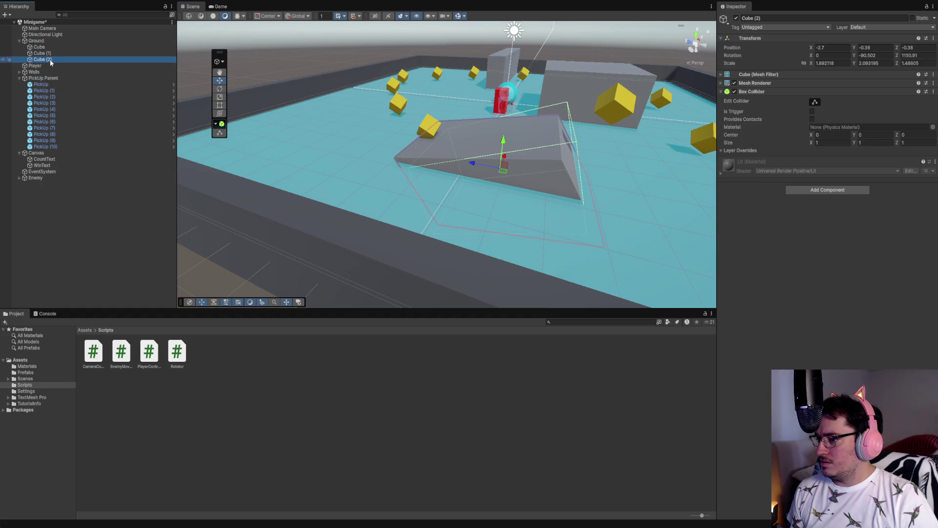
{"action": "mouse_move", "coordinate": [502, 139]}
{"action": "left_mouse_down"}
{"action": "mouse_move", "coordinate": [519, 76]}
{"action": "mouse_move", "coordinate": [539, 145]}
{"action": "left_mouse_up"}
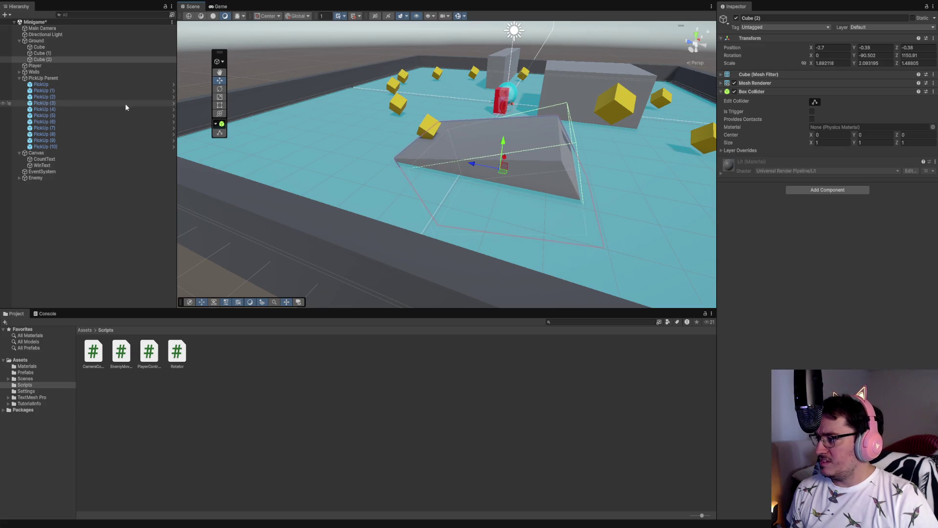
{"action": "mouse_move", "coordinate": [473, 164]}
{"action": "left_mouse_down"}
{"action": "mouse_move", "coordinate": [501, 169]}
{"action": "mouse_move", "coordinate": [529, 151]}
{"action": "left_mouse_up"}
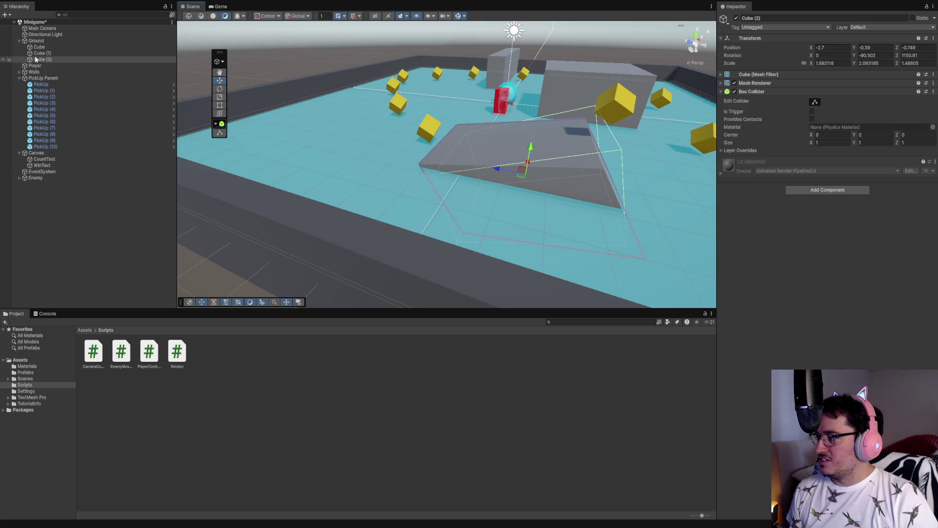
{"action": "left_click", "coordinate": [219, 89]}
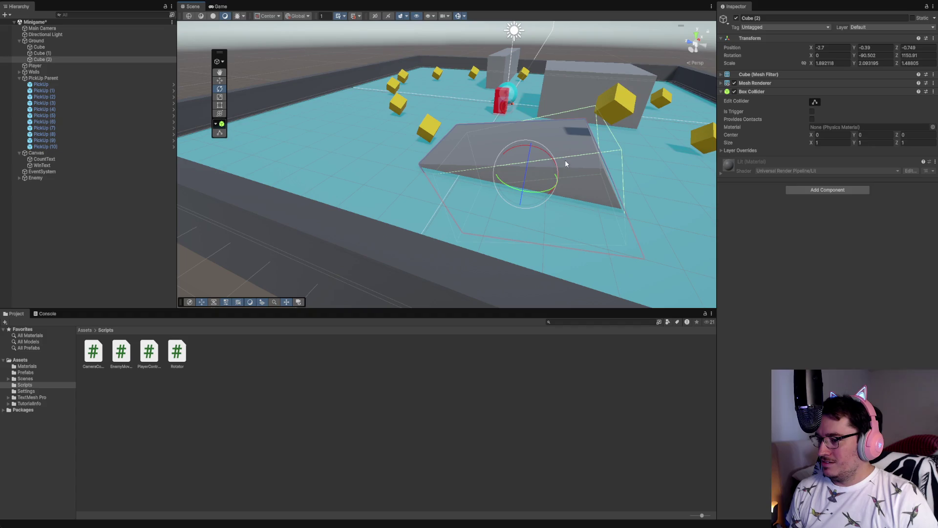
{"action": "mouse_move", "coordinate": [548, 156]}
{"action": "left_mouse_down"}
{"action": "mouse_move", "coordinate": [612, 205]}
{"action": "mouse_move", "coordinate": [543, 164]}
{"action": "left_mouse_up"}
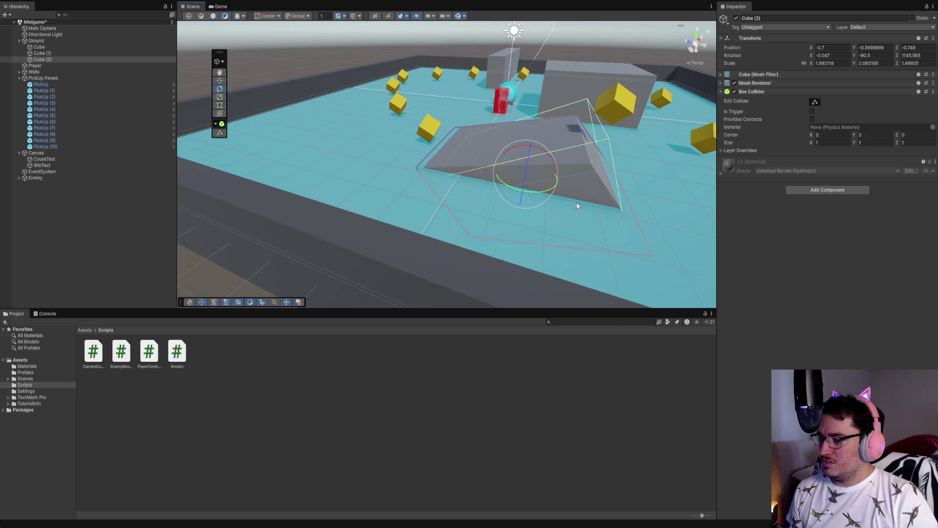
{"action": "left_click", "coordinate": [219, 105]}
{"action": "mouse_move", "coordinate": [620, 237]}
{"action": "left_mouse_down"}
{"action": "mouse_move", "coordinate": [576, 162]}
{"action": "mouse_move", "coordinate": [571, 73]}
{"action": "mouse_move", "coordinate": [342, 147]}
{"action": "mouse_move", "coordinate": [430, 255]}
{"action": "mouse_move", "coordinate": [125, 461]}
{"action": "mouse_move", "coordinate": [359, 102]}
{"action": "mouse_move", "coordinate": [464, 236]}
{"action": "left_mouse_up"}
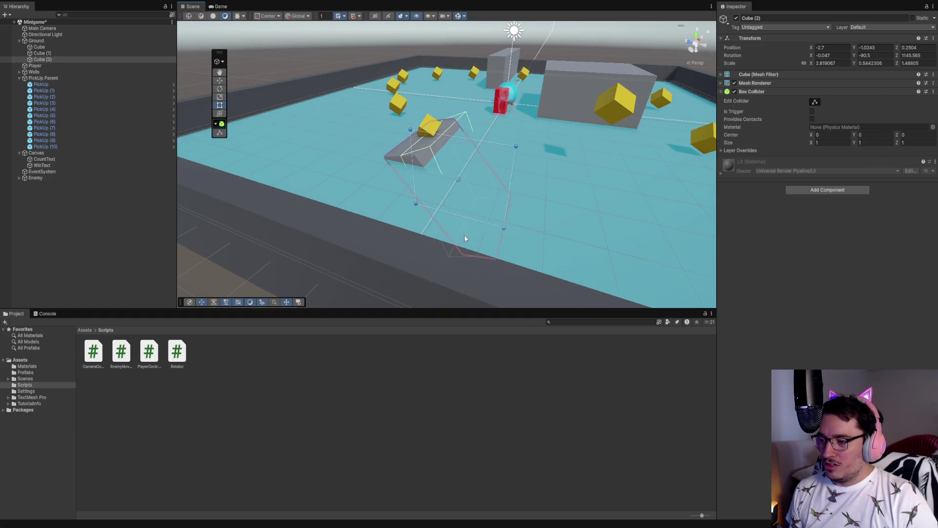
{"action": "key", "text": "ctrl+z"}
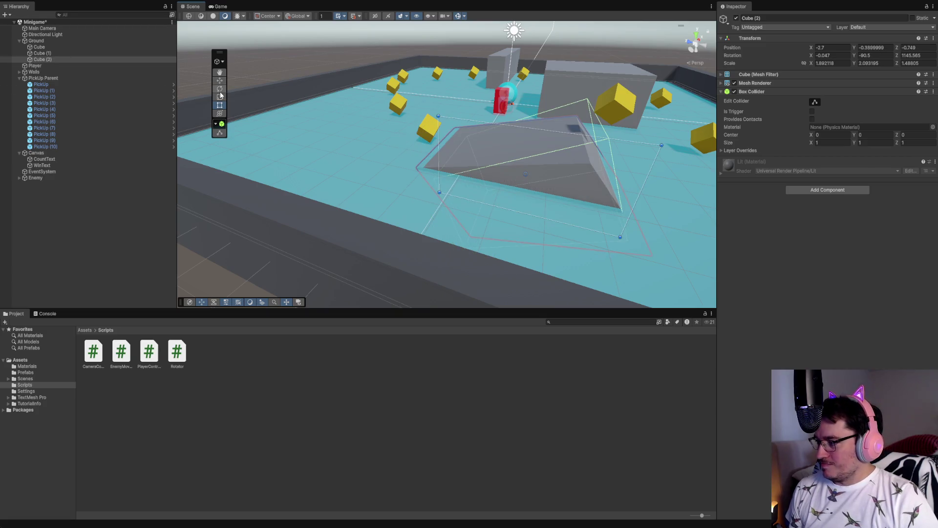
{"action": "left_click", "coordinate": [219, 132]}
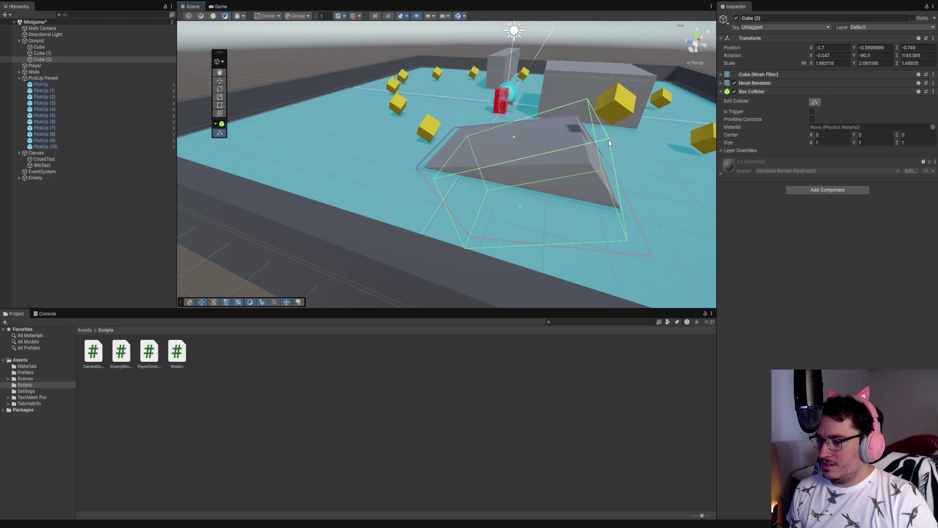
{"action": "left_click", "coordinate": [584, 142]}
{"action": "left_click", "coordinate": [222, 114]}
{"action": "left_click", "coordinate": [578, 184]}
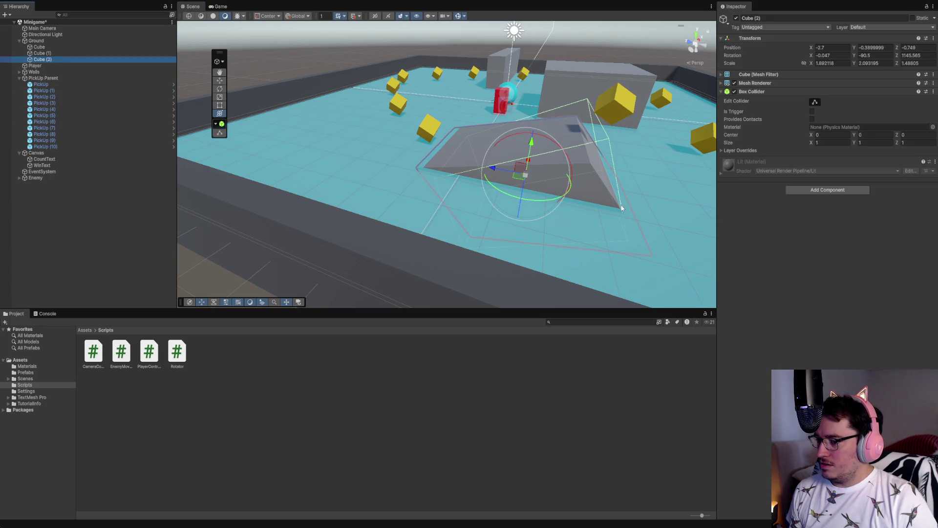
{"action": "left_click_drag", "start_coordinate": [492, 168], "coordinate": [551, 145]}
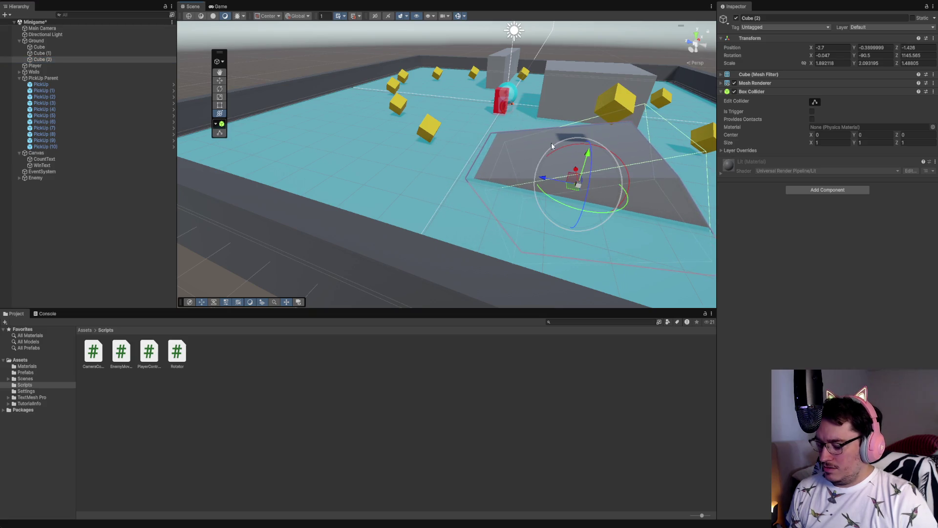
{"action": "key", "text": "ctrl+z"}
{"action": "left_click", "coordinate": [224, 81]}
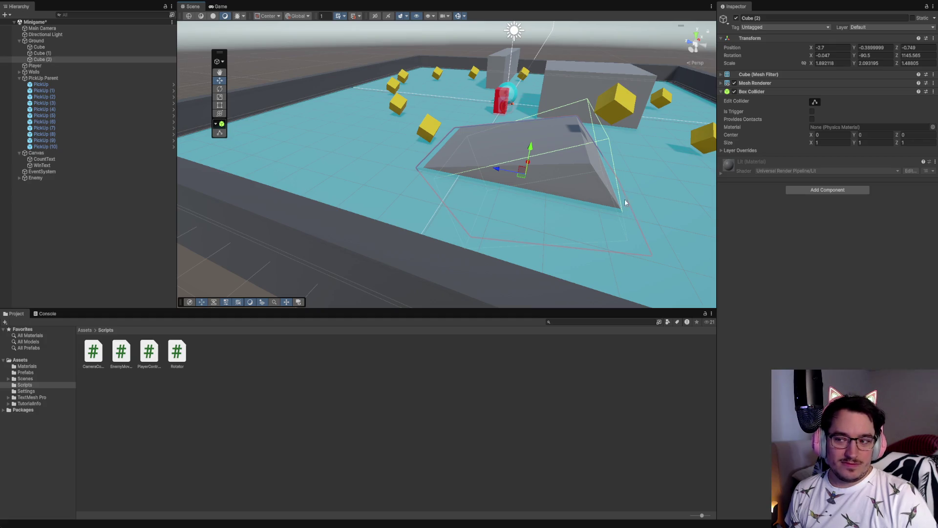
Step: Lower PickUp (6), then resize ramp Cube (2) with the Rect tool to X -2.7, Y -0.2715, Z -0.8765
{"action": "left_click", "coordinate": [626, 119]}
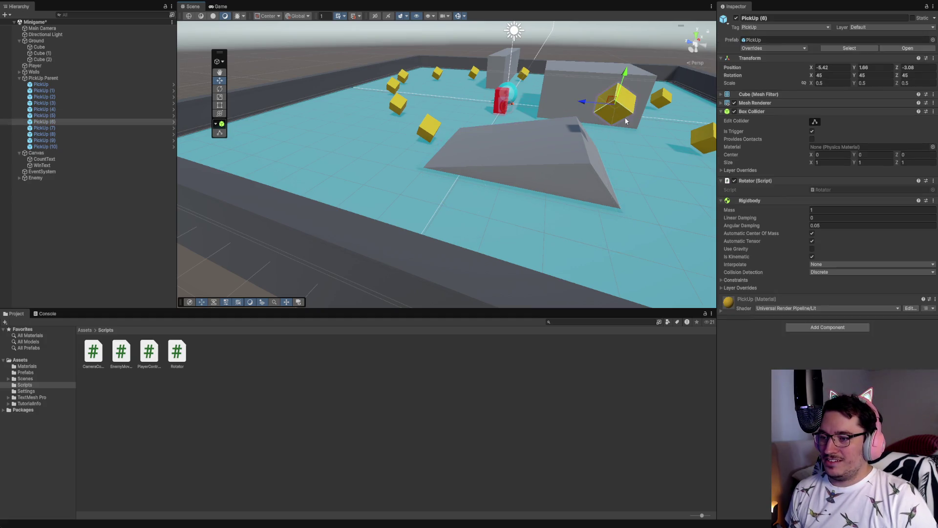
{"action": "mouse_move", "coordinate": [631, 72]}
{"action": "left_mouse_down"}
{"action": "mouse_move", "coordinate": [626, 103]}
{"action": "mouse_move", "coordinate": [631, 92]}
{"action": "left_mouse_up"}
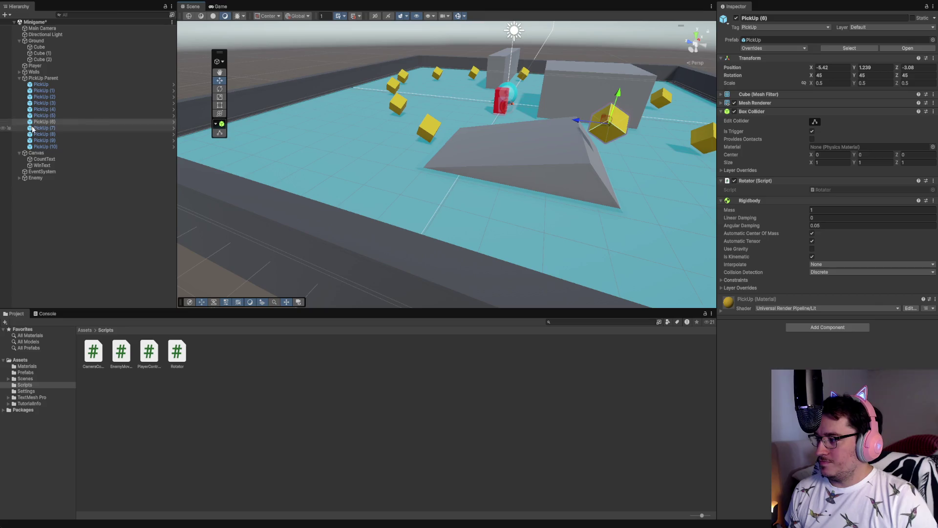
{"action": "left_click", "coordinate": [44, 59]}
{"action": "left_click", "coordinate": [220, 105]}
{"action": "mouse_move", "coordinate": [672, 247]}
{"action": "left_mouse_down"}
{"action": "mouse_move", "coordinate": [561, 236]}
{"action": "mouse_move", "coordinate": [587, 243]}
{"action": "left_mouse_up"}
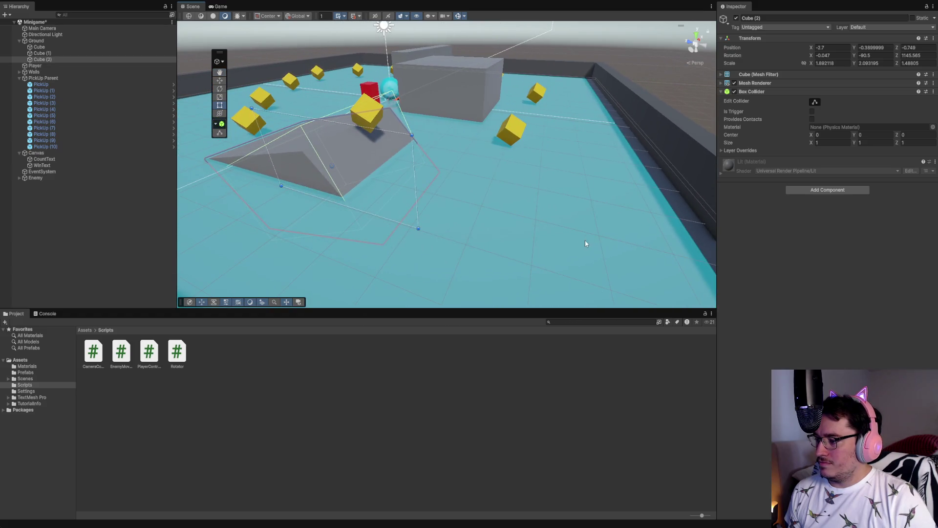
{"action": "mouse_move", "coordinate": [418, 228]}
{"action": "left_mouse_down"}
{"action": "mouse_move", "coordinate": [437, 201]}
{"action": "mouse_move", "coordinate": [428, 196]}
{"action": "mouse_move", "coordinate": [406, 210]}
{"action": "mouse_move", "coordinate": [452, 236]}
{"action": "mouse_move", "coordinate": [519, 240]}
{"action": "mouse_move", "coordinate": [478, 241]}
{"action": "mouse_move", "coordinate": [457, 228]}
{"action": "mouse_move", "coordinate": [480, 219]}
{"action": "mouse_move", "coordinate": [465, 205]}
{"action": "mouse_move", "coordinate": [478, 206]}
{"action": "left_mouse_up"}
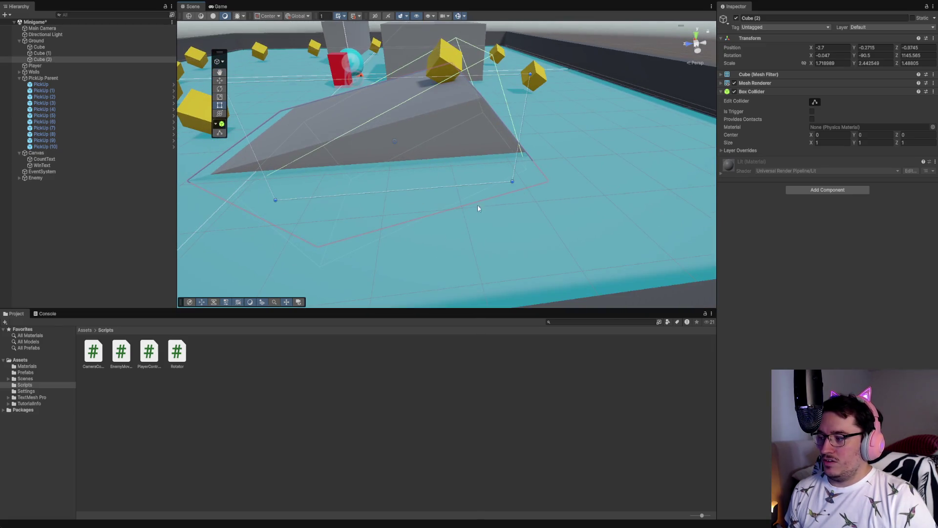
{"action": "left_click", "coordinate": [221, 97]}
{"action": "left_click", "coordinate": [221, 106]}
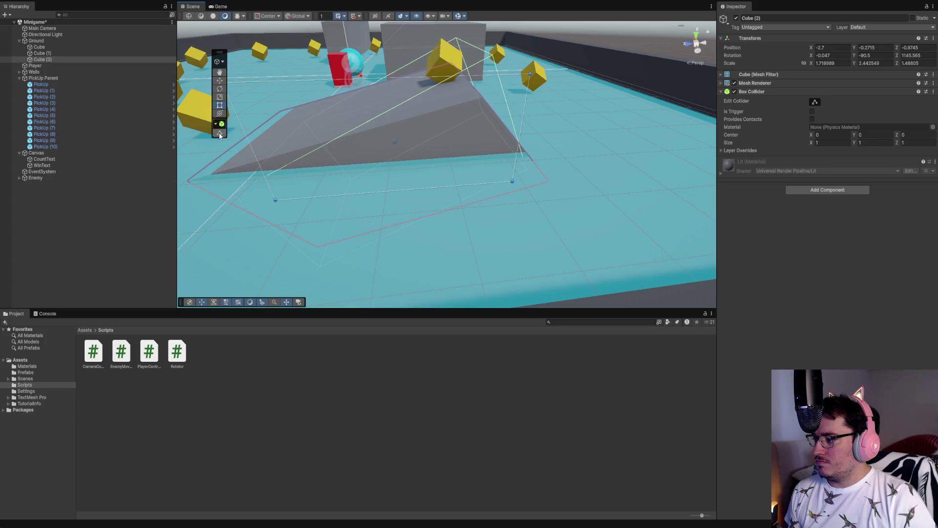
{"action": "left_click", "coordinate": [219, 134]}
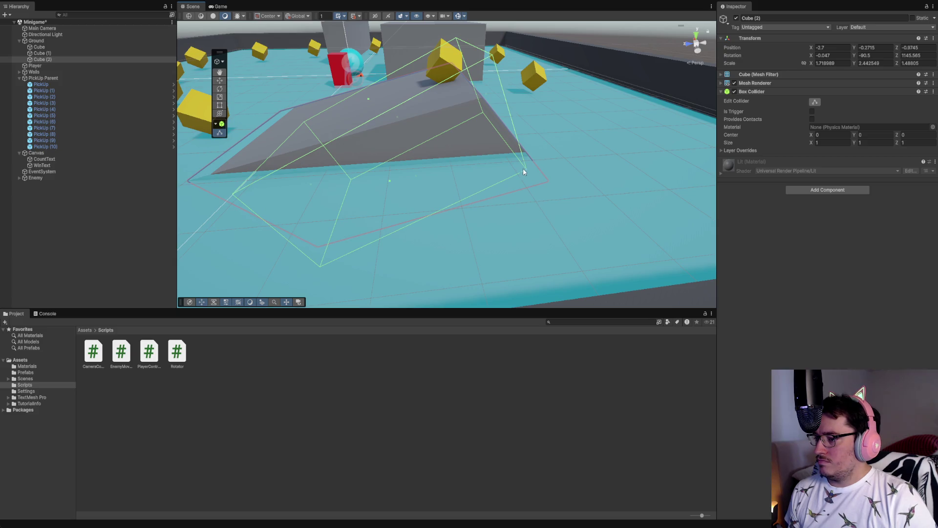
Step: Revert an accidental collider edit so the ramp keeps its resize, then select Ground
{"action": "mouse_move", "coordinate": [368, 99]}
{"action": "left_mouse_down"}
{"action": "mouse_move", "coordinate": [380, 116]}
{"action": "mouse_move", "coordinate": [400, 77]}
{"action": "left_mouse_up"}
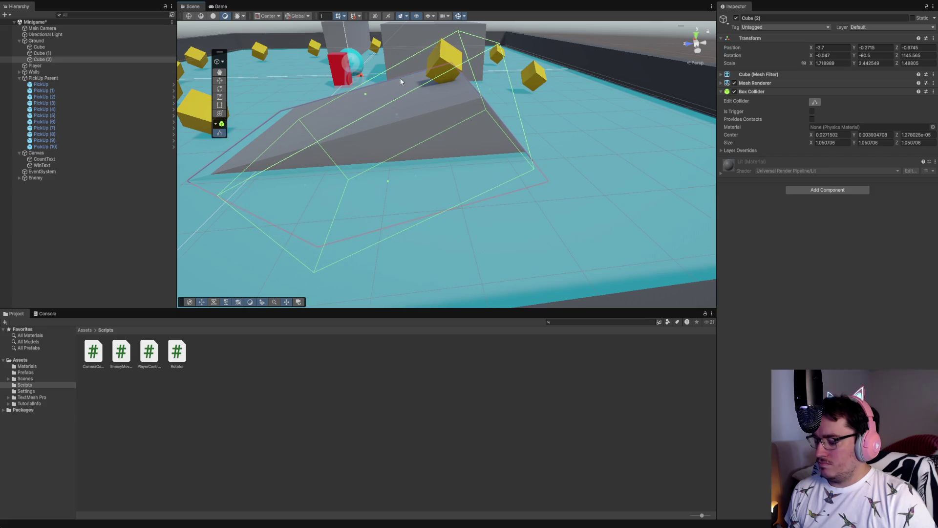
{"action": "key", "text": "ctrl+z"}
{"action": "key", "text": "ctrl+z"}
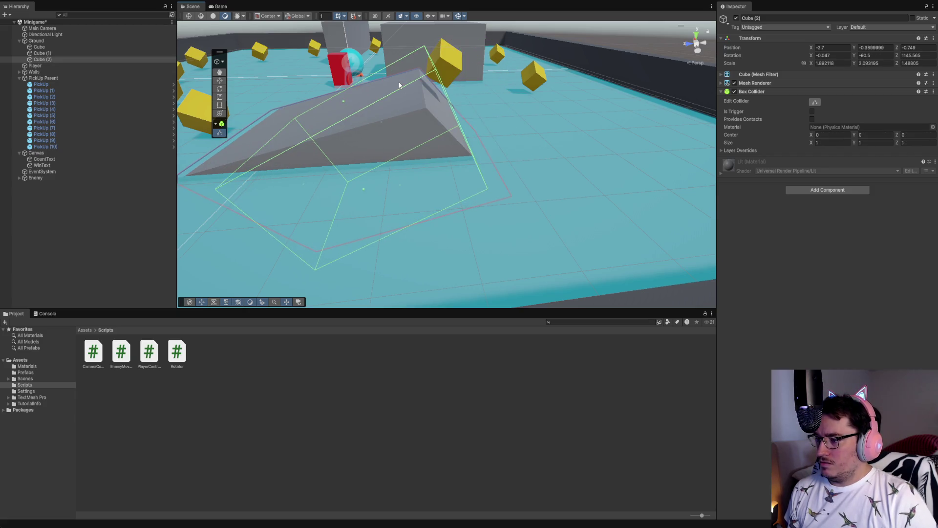
{"action": "key", "text": "ctrl+z"}
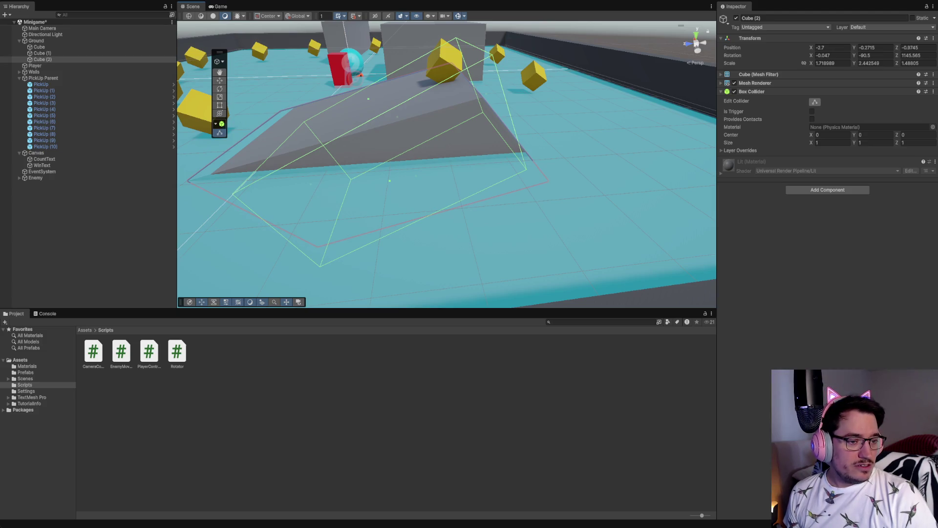
{"action": "left_click", "coordinate": [59, 41]}
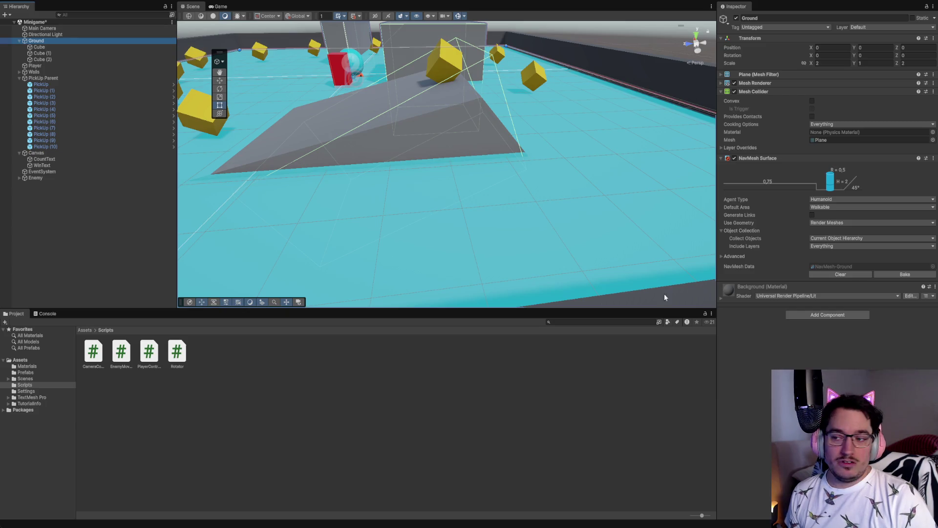
Step: Rebake the Ground's NavMesh and inspect the baked mesh around the ramp in the Scene view
{"action": "left_click", "coordinate": [905, 273]}
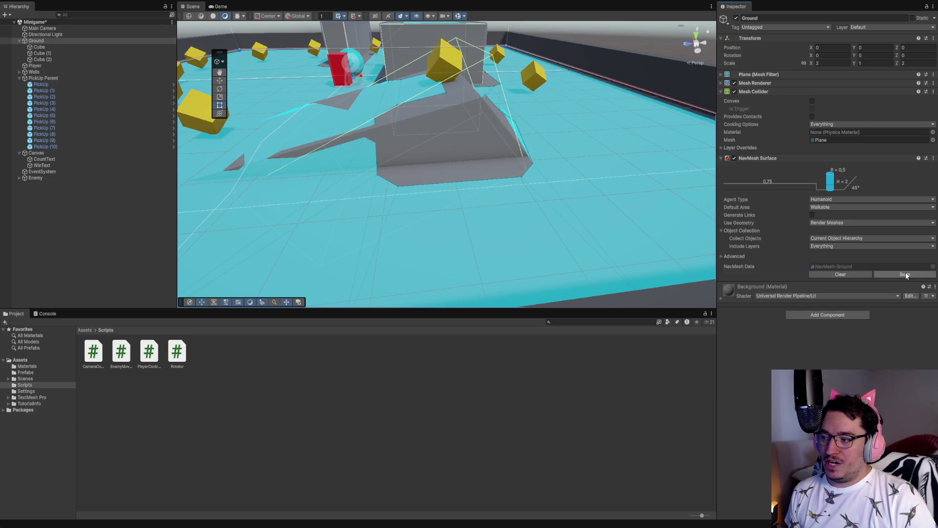
{"action": "scroll", "coordinate": [572, 216], "scroll_direction": "down", "scroll_amount": 5}
{"action": "left_click_drag", "start_coordinate": [482, 190], "coordinate": [523, 234]}
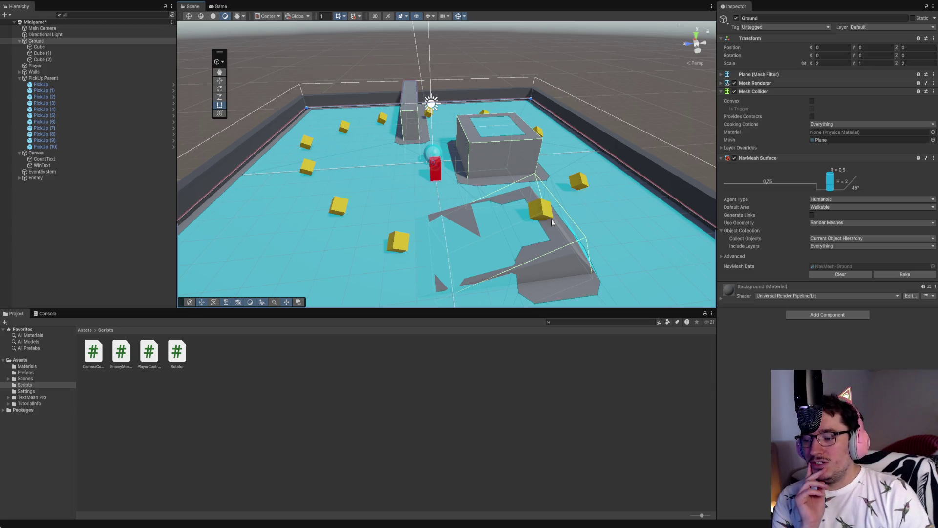
{"action": "left_click_drag", "start_coordinate": [605, 272], "coordinate": [600, 218]}
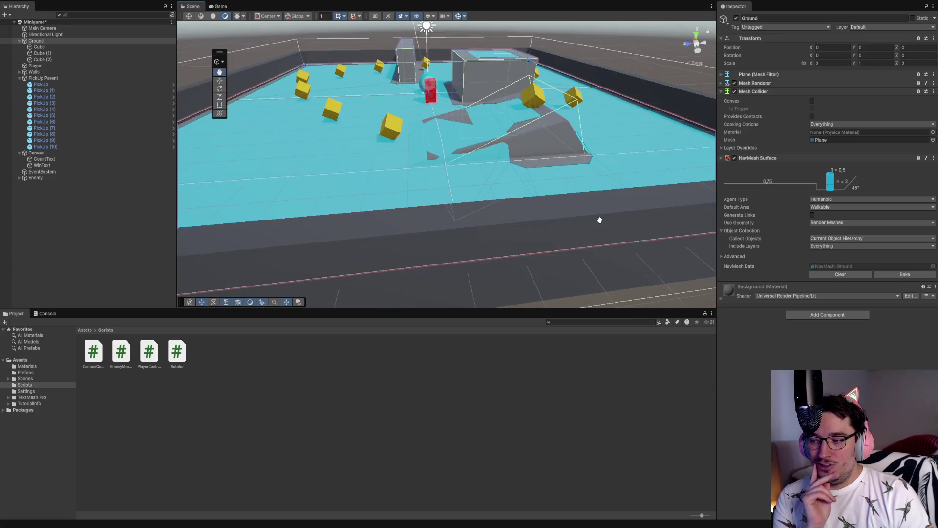
{"action": "scroll", "coordinate": [527, 185], "scroll_direction": "up", "scroll_amount": 5}
{"action": "mouse_move", "coordinate": [536, 153]}
{"action": "left_mouse_down"}
{"action": "mouse_move", "coordinate": [551, 241]}
{"action": "mouse_move", "coordinate": [549, 210]}
{"action": "left_mouse_up"}
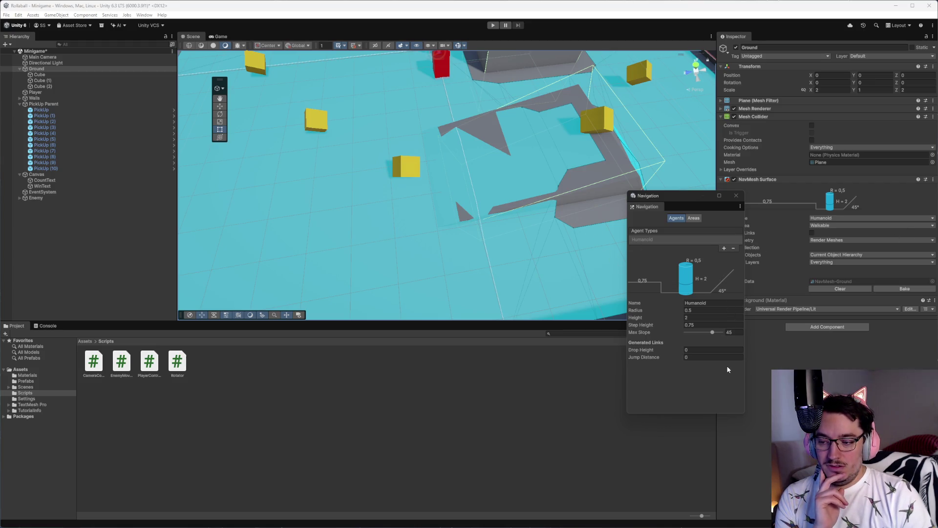
Step: Set the Humanoid agent's Step Height to 1.37 and Max Slope to 49.3
{"action": "left_click", "coordinate": [693, 325]}
{"action": "type", "text": "1.62"}
{"action": "mouse_move", "coordinate": [692, 326]}
{"action": "left_mouse_down"}
{"action": "mouse_move", "coordinate": [713, 325]}
{"action": "mouse_move", "coordinate": [688, 328]}
{"action": "left_mouse_up"}
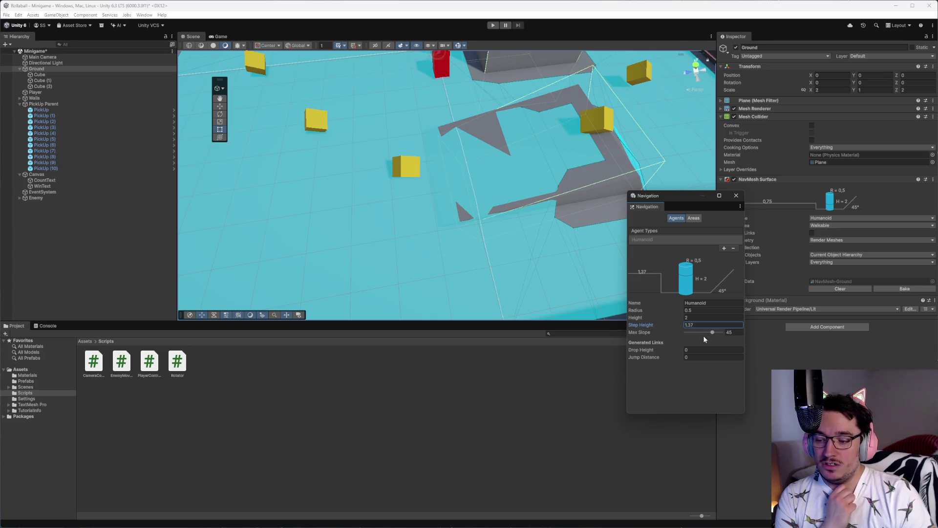
{"action": "mouse_move", "coordinate": [713, 333]}
{"action": "left_mouse_down"}
{"action": "mouse_move", "coordinate": [726, 334]}
{"action": "mouse_move", "coordinate": [714, 335]}
{"action": "left_mouse_up"}
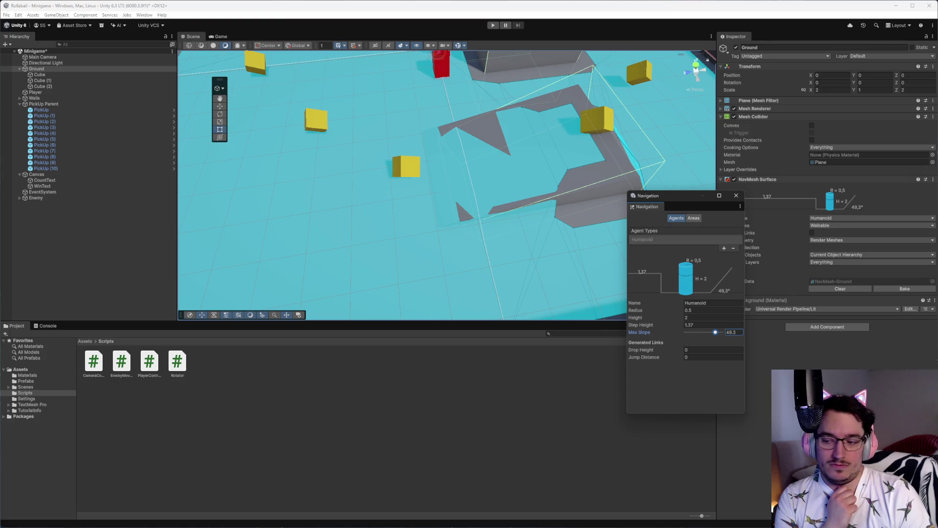
Step: Close the Navigation window, rebake the NavMesh with the new agent settings, and enter Play mode
{"action": "left_click", "coordinate": [736, 196]}
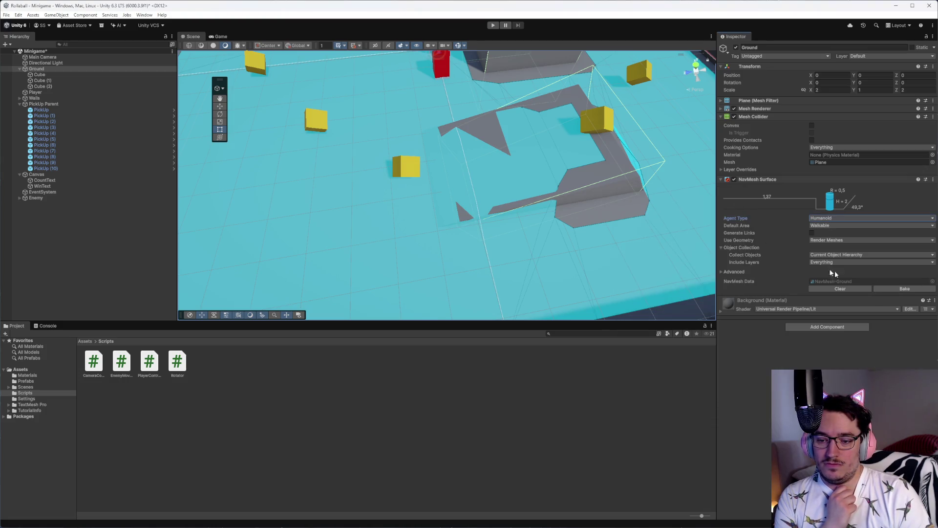
{"action": "left_click", "coordinate": [902, 289]}
{"action": "mouse_move", "coordinate": [611, 245]}
{"action": "left_mouse_down"}
{"action": "mouse_move", "coordinate": [555, 264]}
{"action": "mouse_move", "coordinate": [589, 267]}
{"action": "left_mouse_up"}
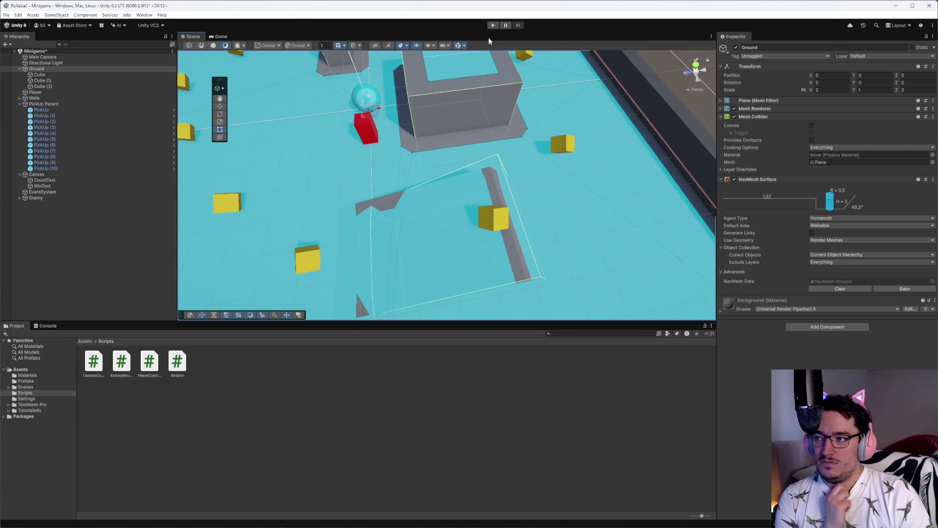
{"action": "left_click", "coordinate": [494, 26]}
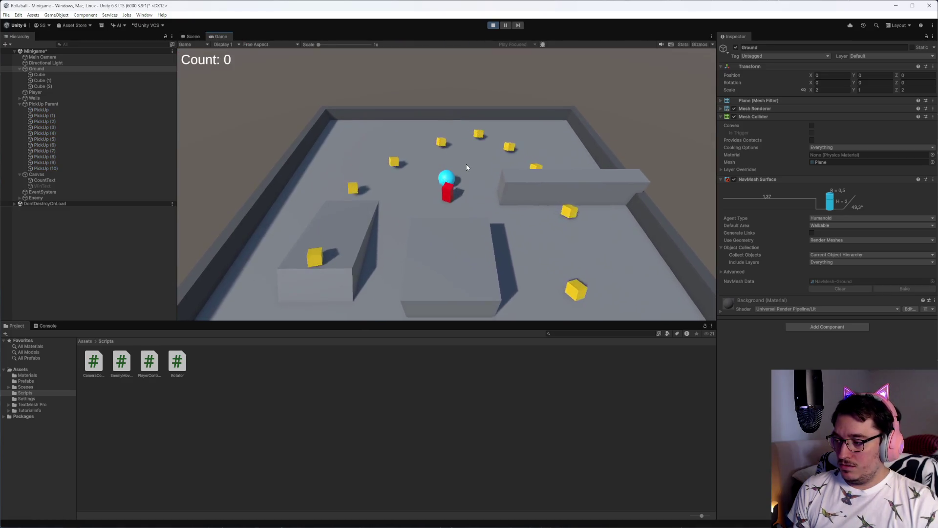
Step: Roll the ball around the arena with WASD, collecting four pickups, then exit Play mode
{"action": "key", "text": "a"}
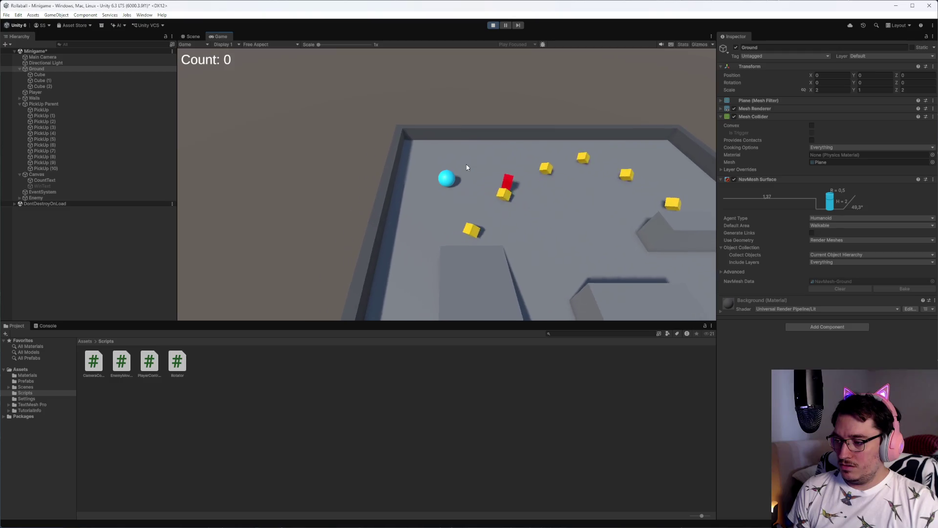
{"action": "key", "text": "s"}
{"action": "key", "text": "s"}
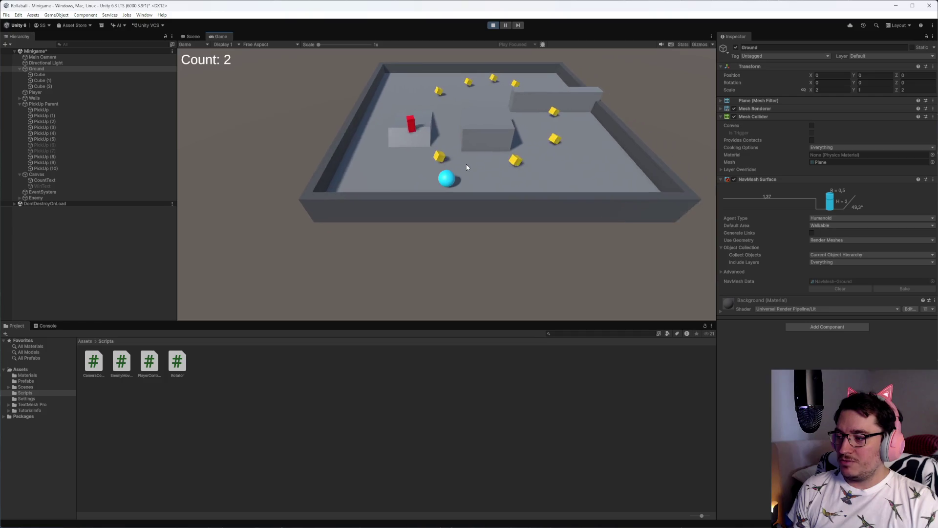
{"action": "key", "text": "d"}
{"action": "key", "text": "w"}
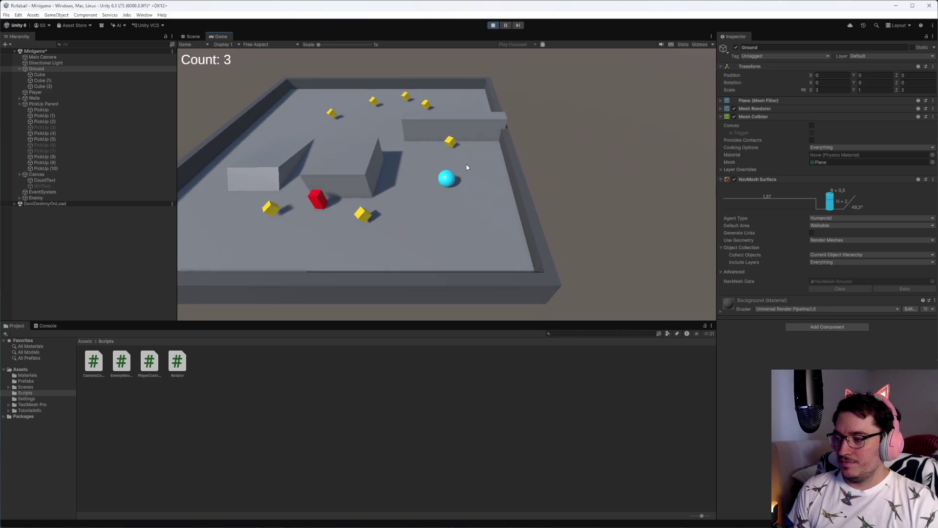
{"action": "key", "text": "a"}
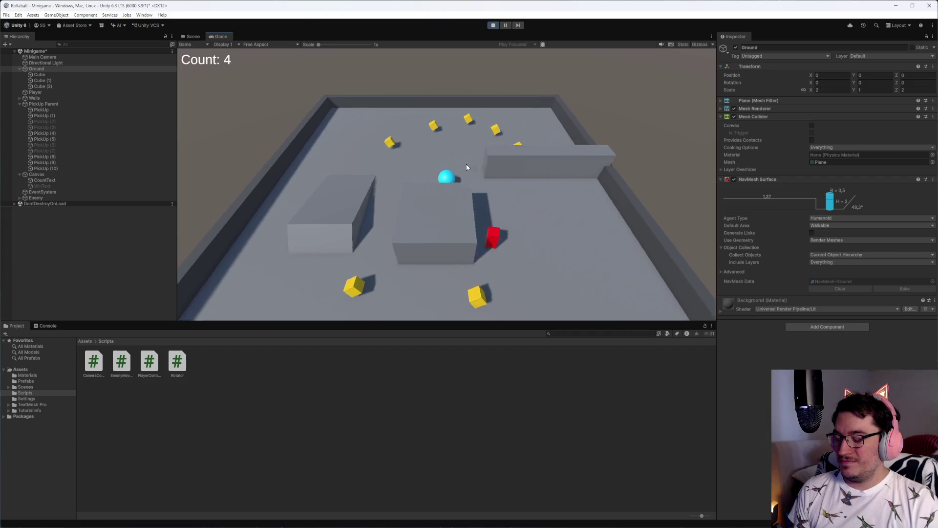
{"action": "key", "text": "a"}
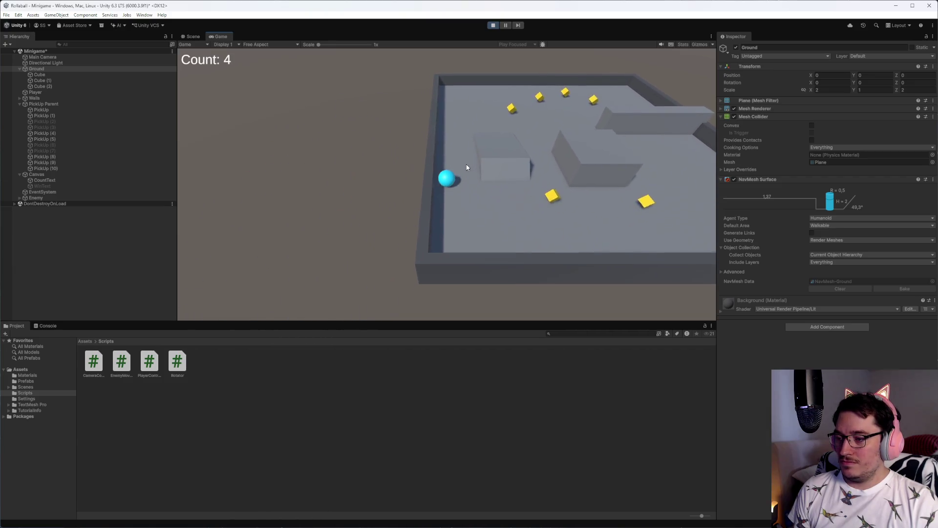
{"action": "key", "text": "s"}
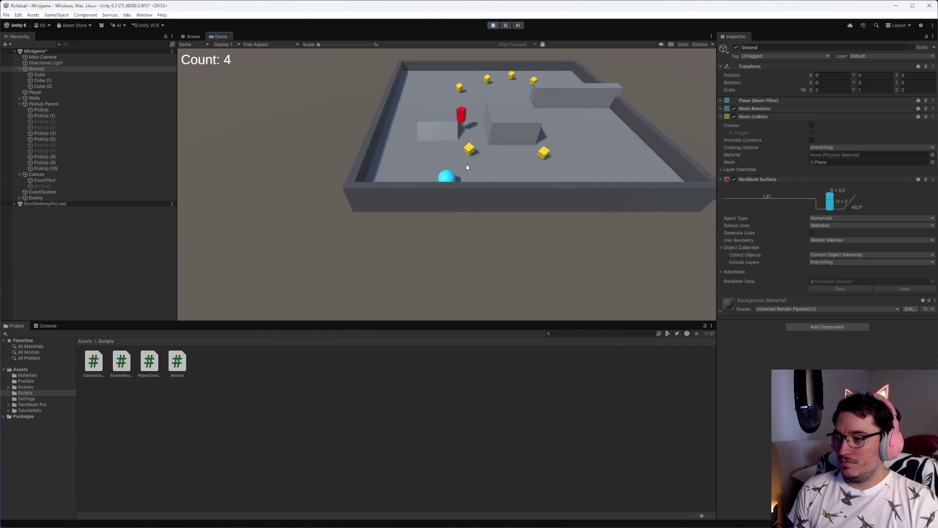
{"action": "key", "text": "d"}
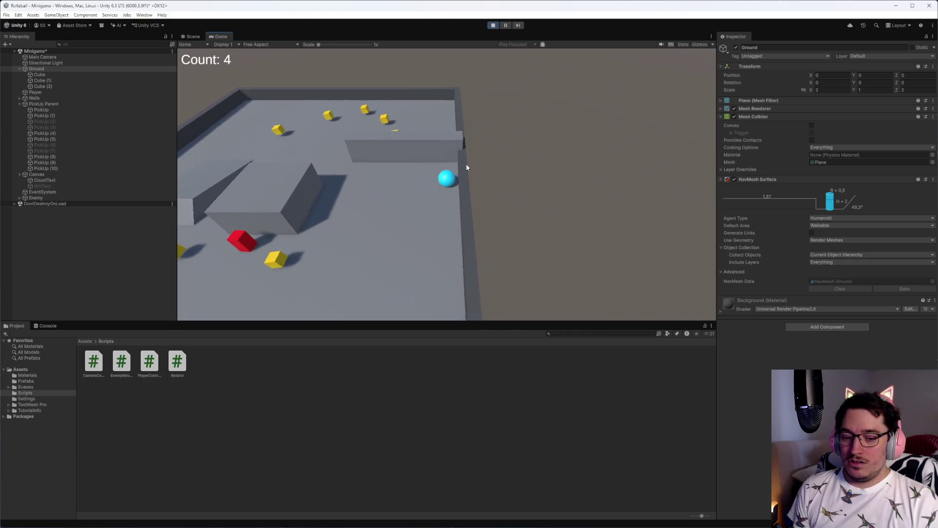
{"action": "key", "text": "a"}
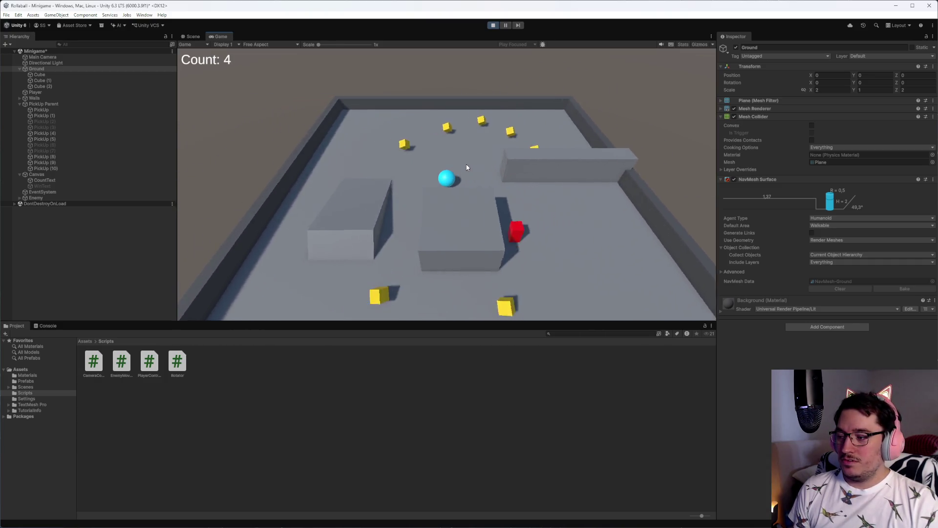
{"action": "key", "text": "a"}
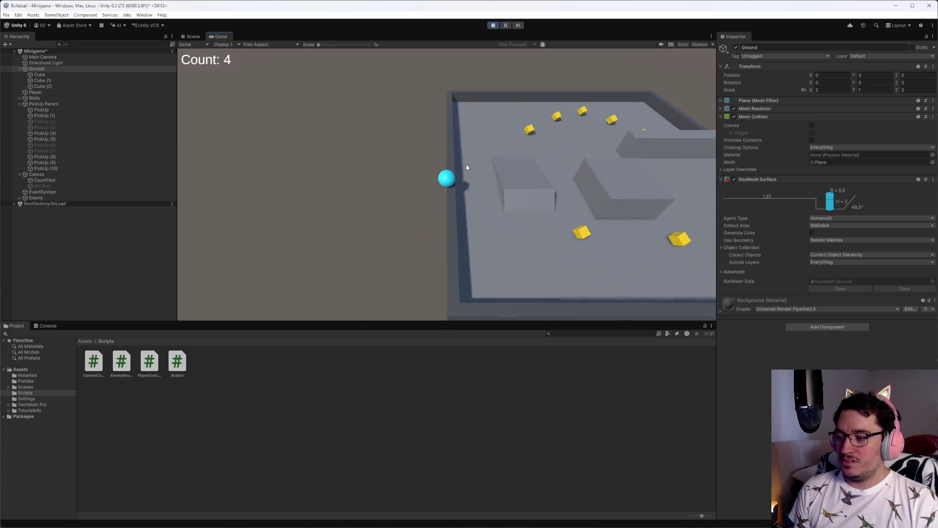
{"action": "key", "text": "w"}
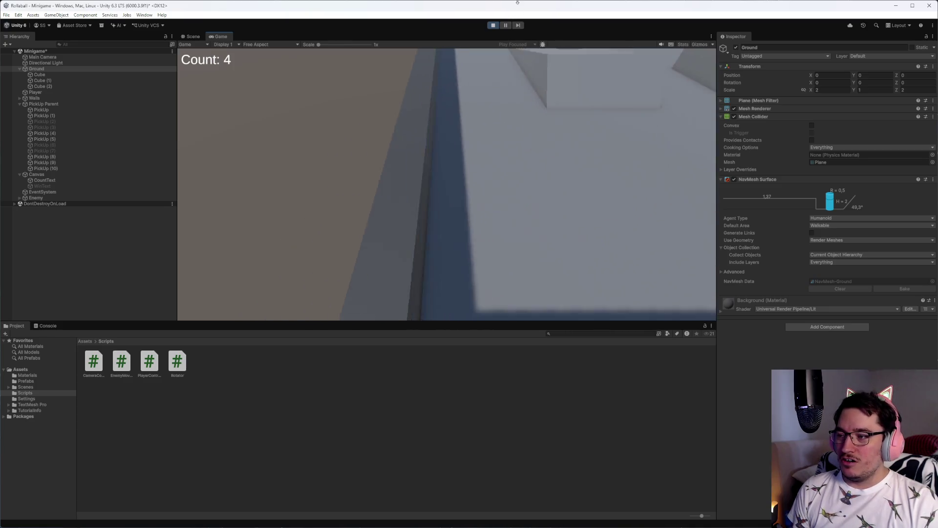
{"action": "left_click", "coordinate": [492, 26]}
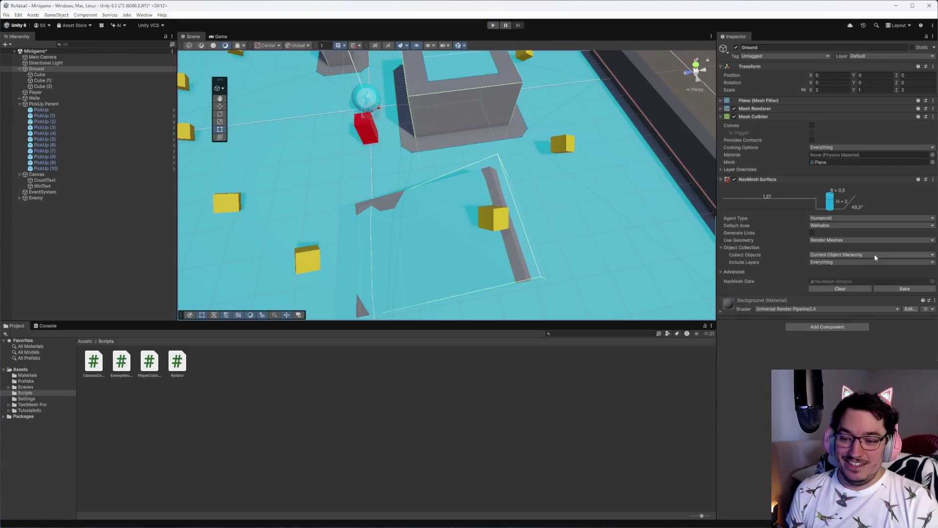
Step: Open the agent settings from NavMesh Surface, lower the Humanoid step height, and rebake
{"action": "left_click", "coordinate": [825, 219]}
{"action": "left_click", "coordinate": [830, 238]}
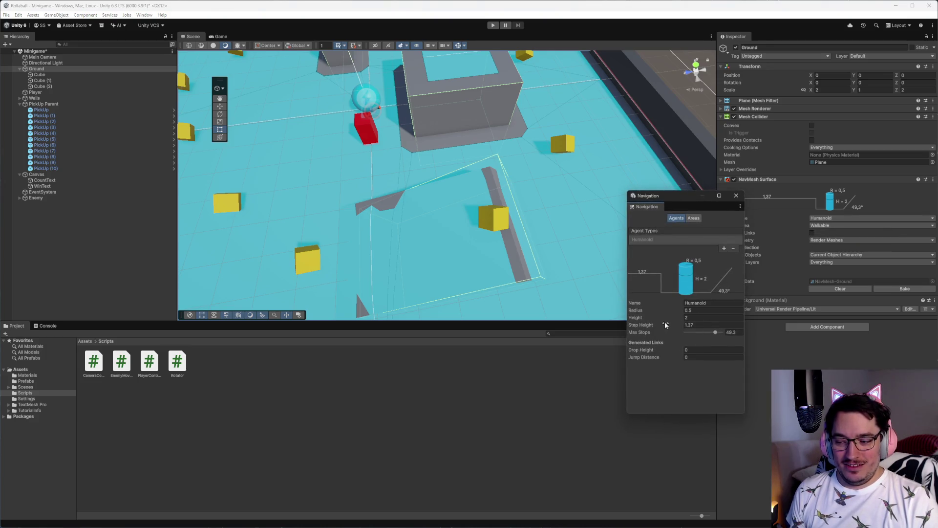
{"action": "left_click_drag", "start_coordinate": [665, 325], "coordinate": [655, 326]}
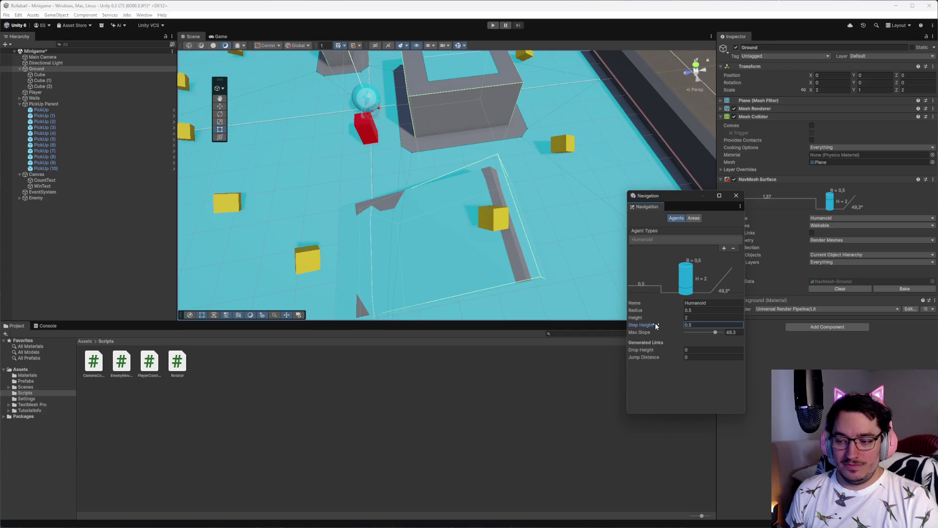
{"action": "left_click", "coordinate": [908, 288]}
{"action": "mouse_move", "coordinate": [560, 312]}
{"action": "left_mouse_down"}
{"action": "mouse_move", "coordinate": [544, 283]}
{"action": "mouse_move", "coordinate": [503, 258]}
{"action": "mouse_move", "coordinate": [567, 243]}
{"action": "mouse_move", "coordinate": [550, 264]}
{"action": "left_mouse_up"}
Step: Lower Max Slope to 42.6, rebake, then raise Step Height to 1.46
{"action": "left_click_drag", "start_coordinate": [715, 333], "coordinate": [712, 333]}
{"action": "left_click", "coordinate": [899, 287]}
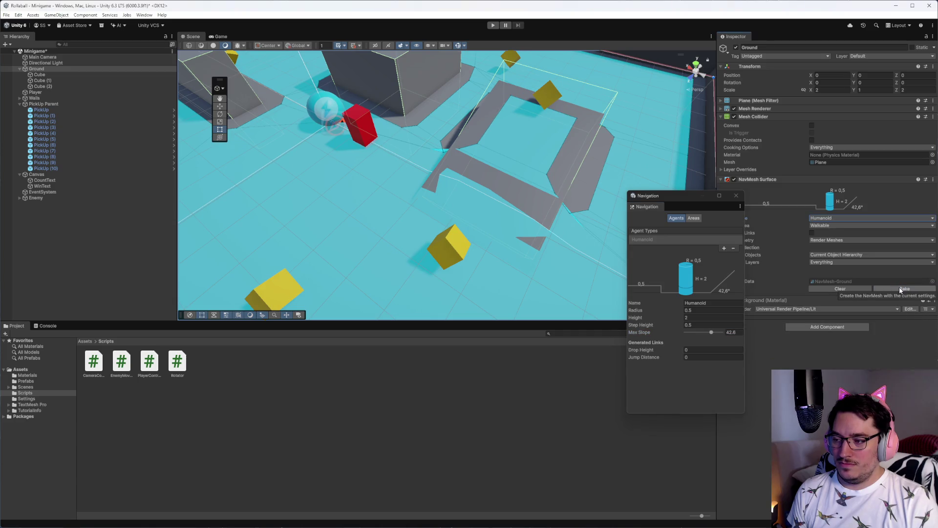
{"action": "left_click", "coordinate": [688, 325]}
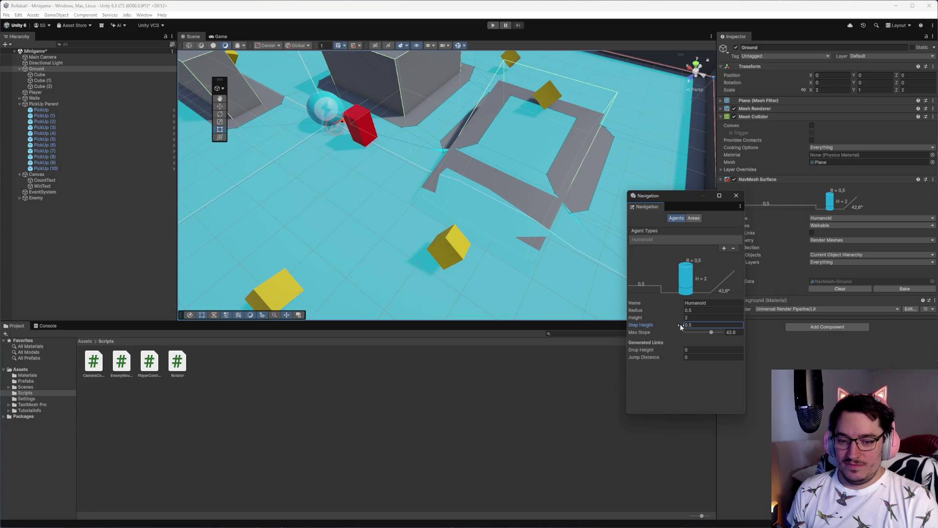
{"action": "left_click_drag", "start_coordinate": [681, 327], "coordinate": [677, 275]}
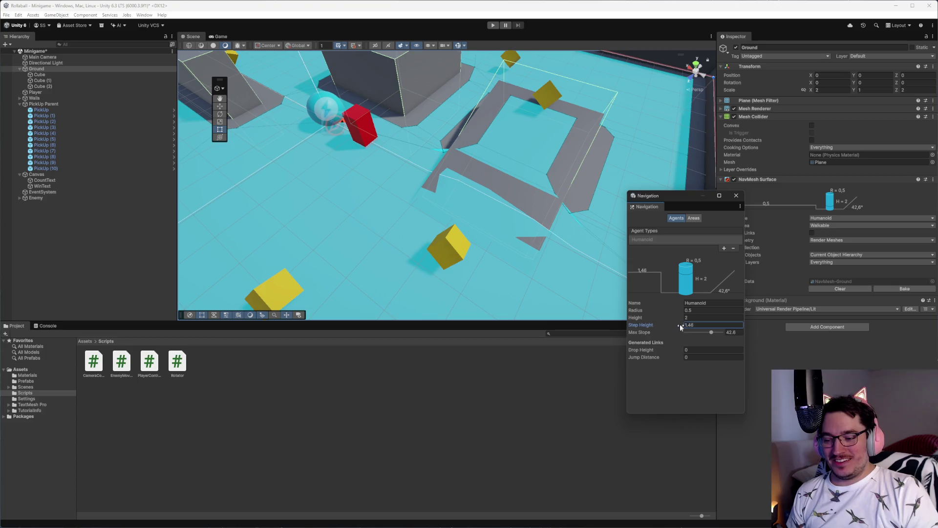
Step: Rebake, then try Max Slope 37.1 and Step Height 0.91, rebaking after each
{"action": "left_click", "coordinate": [904, 289]}
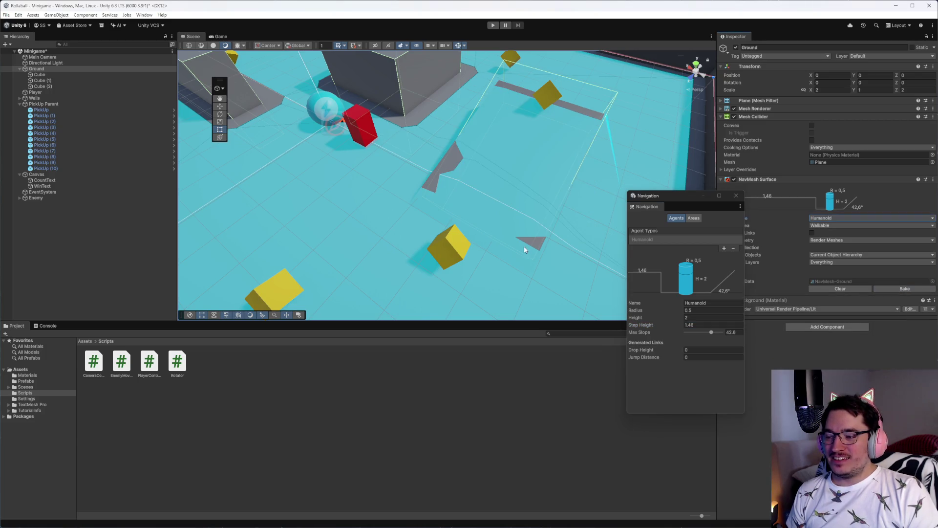
{"action": "left_click_drag", "start_coordinate": [611, 298], "coordinate": [479, 222]}
{"action": "left_click_drag", "start_coordinate": [712, 332], "coordinate": [708, 333]}
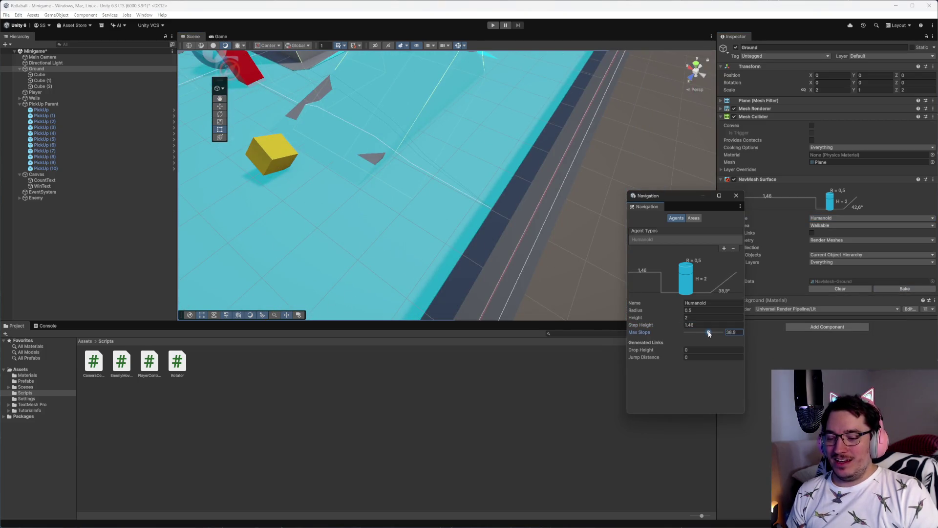
{"action": "left_click", "coordinate": [895, 286]}
{"action": "left_click_drag", "start_coordinate": [493, 145], "coordinate": [520, 264]}
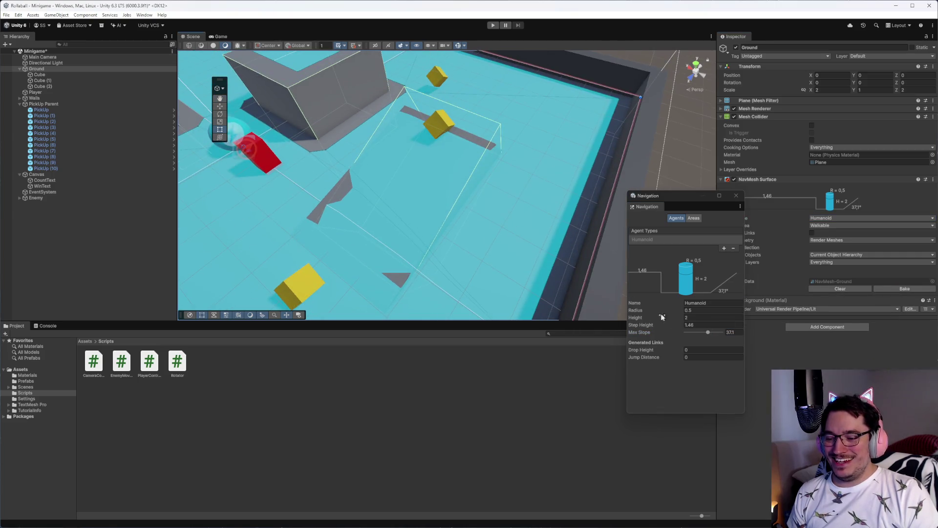
{"action": "left_click_drag", "start_coordinate": [676, 327], "coordinate": [668, 328]}
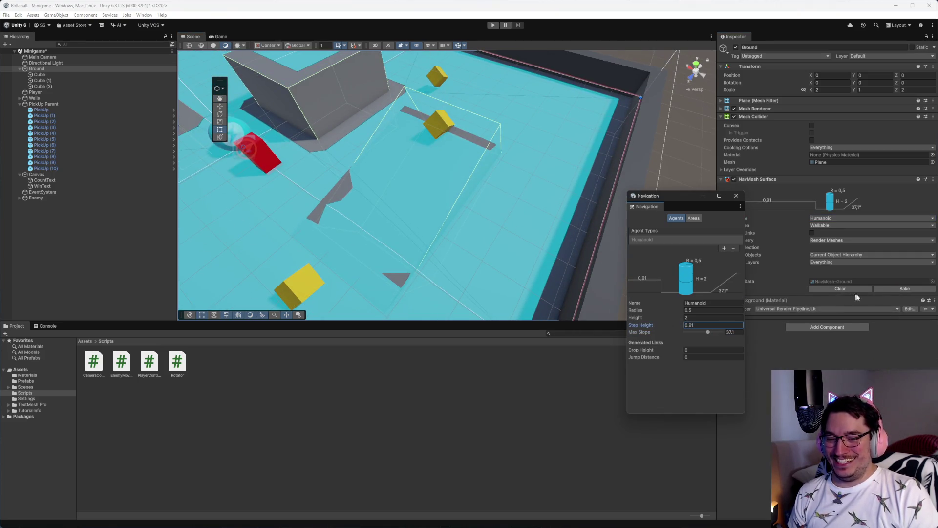
{"action": "left_click", "coordinate": [898, 289]}
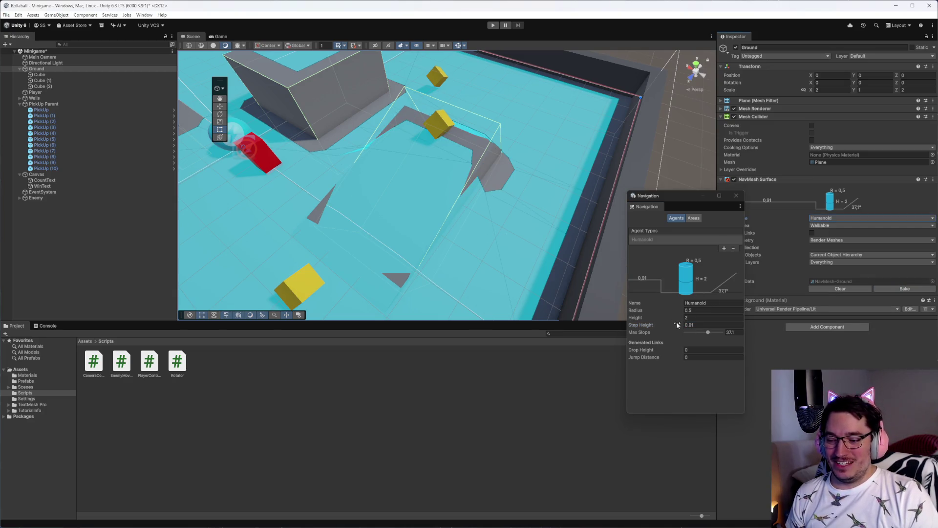
Step: Try Step Height 0.51 then 0.78 with rebakes, and lower Max Slope to 21.4
{"action": "left_click_drag", "start_coordinate": [677, 324], "coordinate": [673, 327]}
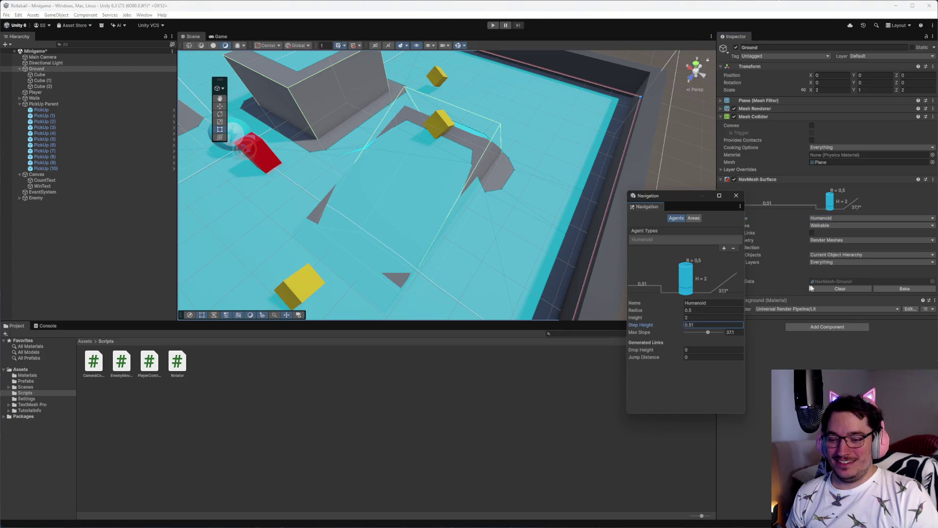
{"action": "left_click", "coordinate": [890, 290]}
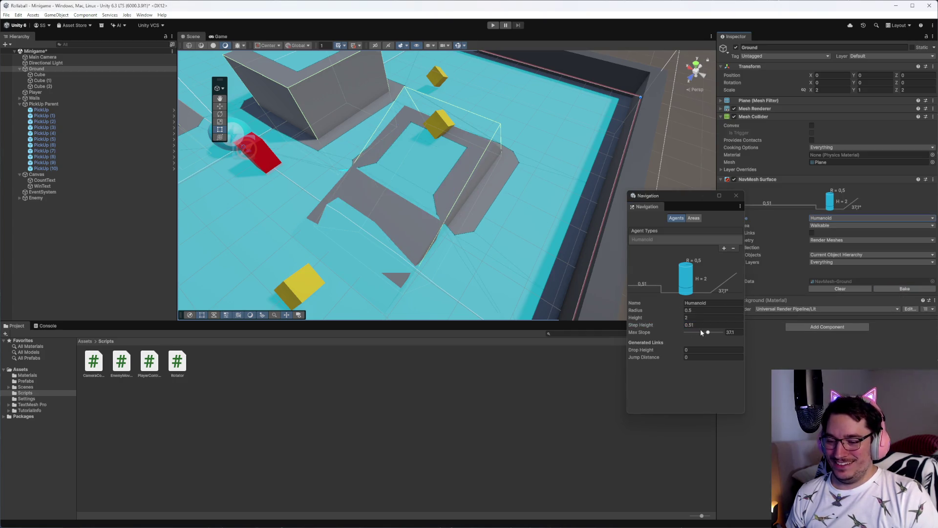
{"action": "left_click_drag", "start_coordinate": [681, 325], "coordinate": [790, 328]}
{"action": "left_click", "coordinate": [904, 289]}
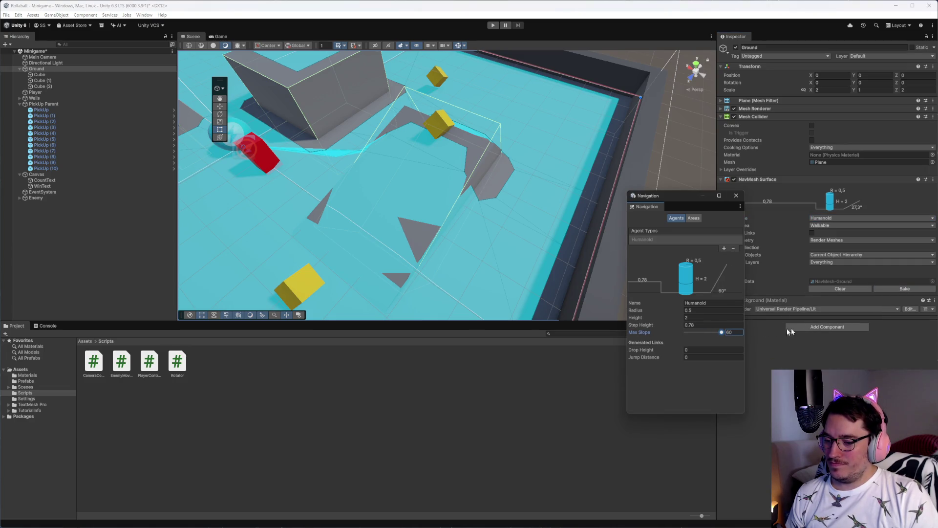
{"action": "left_click", "coordinate": [889, 288]}
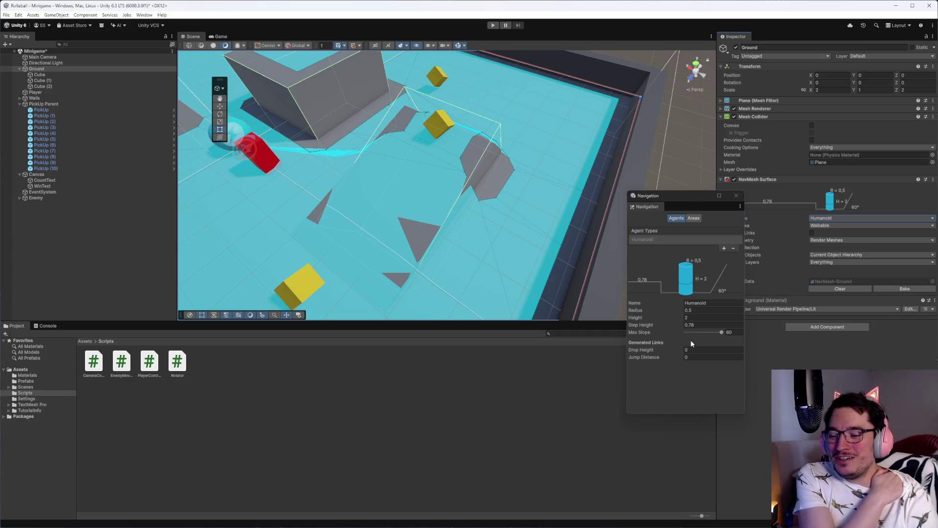
{"action": "left_click_drag", "start_coordinate": [721, 334], "coordinate": [700, 335]}
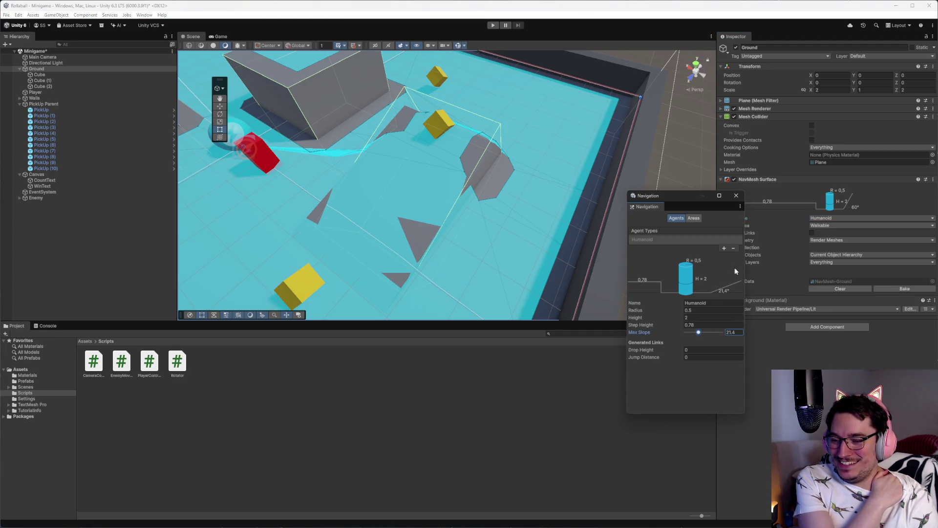
{"action": "left_click", "coordinate": [830, 347]}
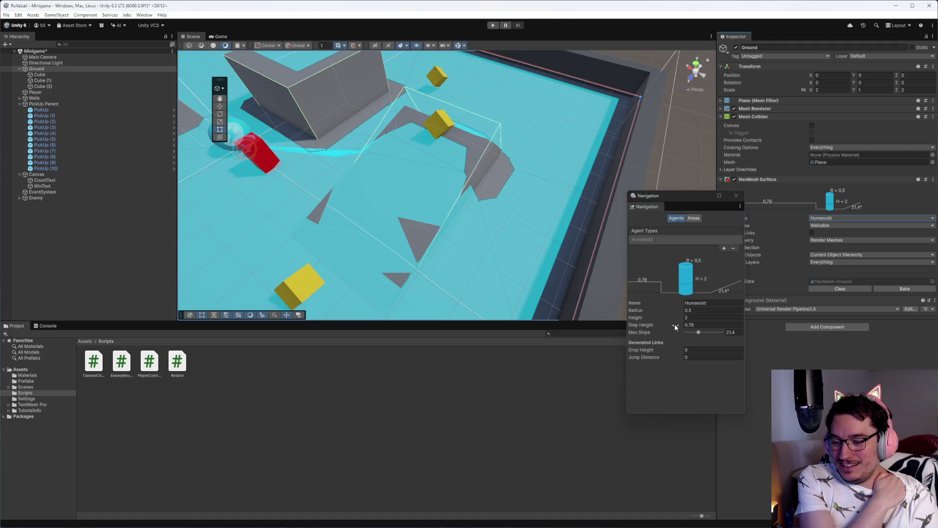
Step: Raise the agent Height to 4.76 and rebake, then set Height back to 2
{"action": "left_click", "coordinate": [677, 318]}
{"action": "left_click_drag", "start_coordinate": [675, 318], "coordinate": [712, 318]}
{"action": "left_click", "coordinate": [888, 288]}
{"action": "left_click", "coordinate": [703, 317]}
{"action": "type", "text": "2"}
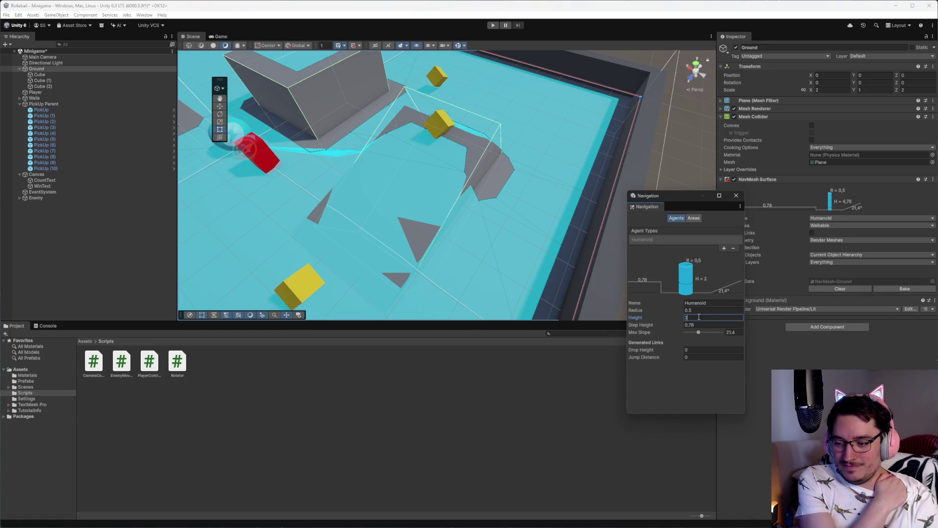